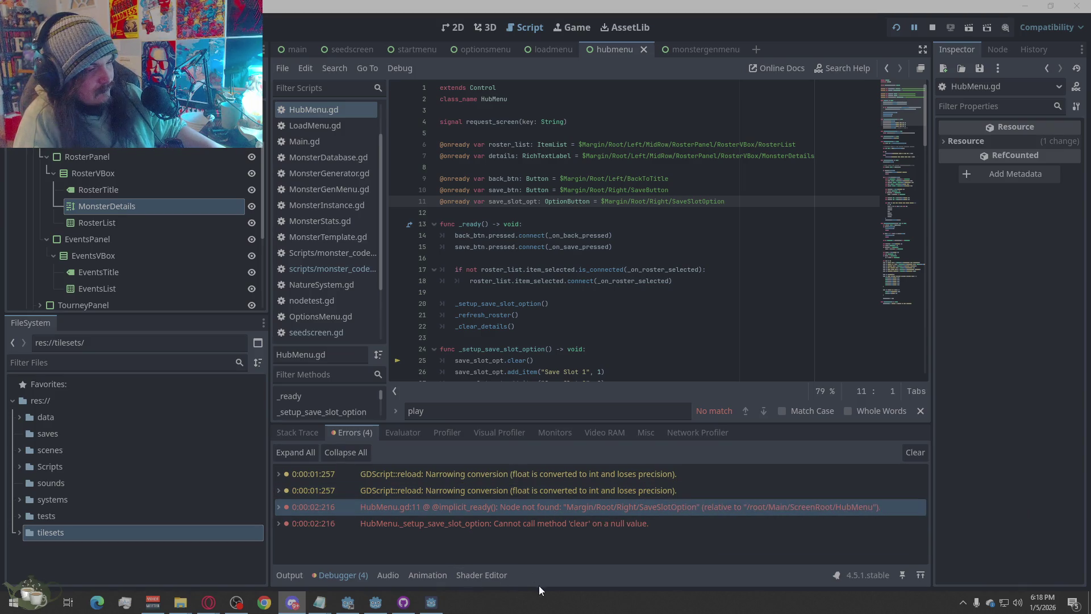
Scroll down the HubMenu script and start a new empty scene tab.
{"action": "scroll", "coordinate": [625, 228], "scroll_direction": "down", "scroll_amount": 5}
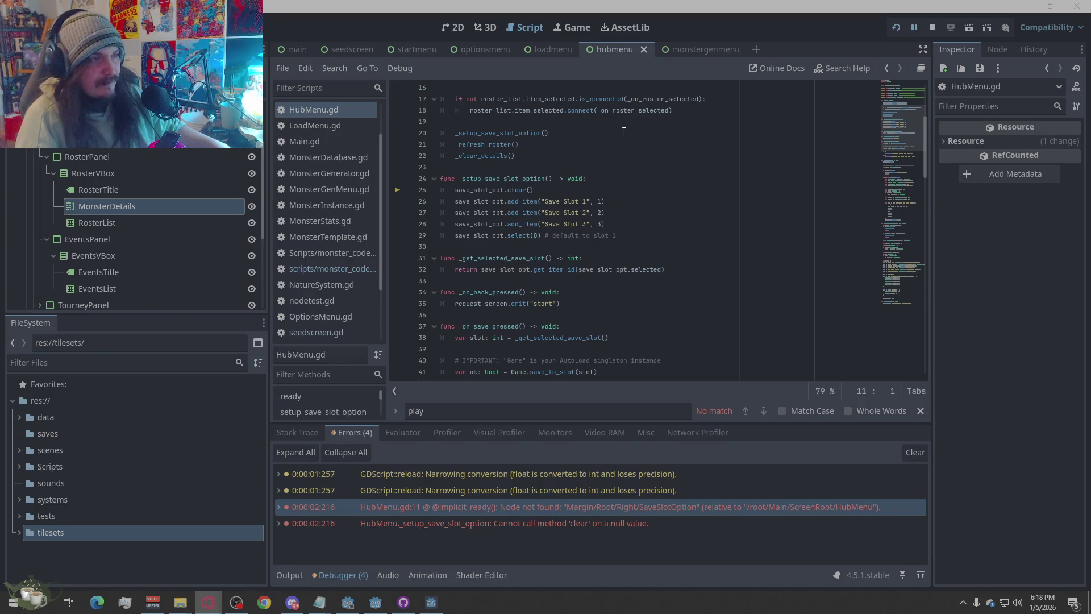
{"action": "left_click", "coordinate": [754, 50]}
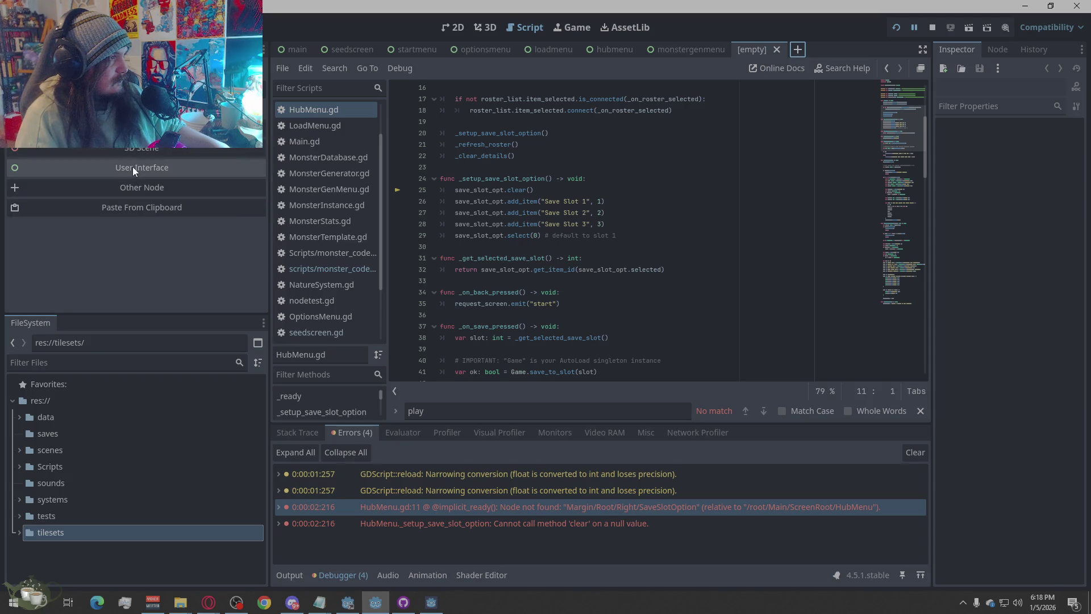
Paste MonsterGenButton as the new scene's root and convert it from a Button to a Control.
{"action": "left_click", "coordinate": [119, 207]}
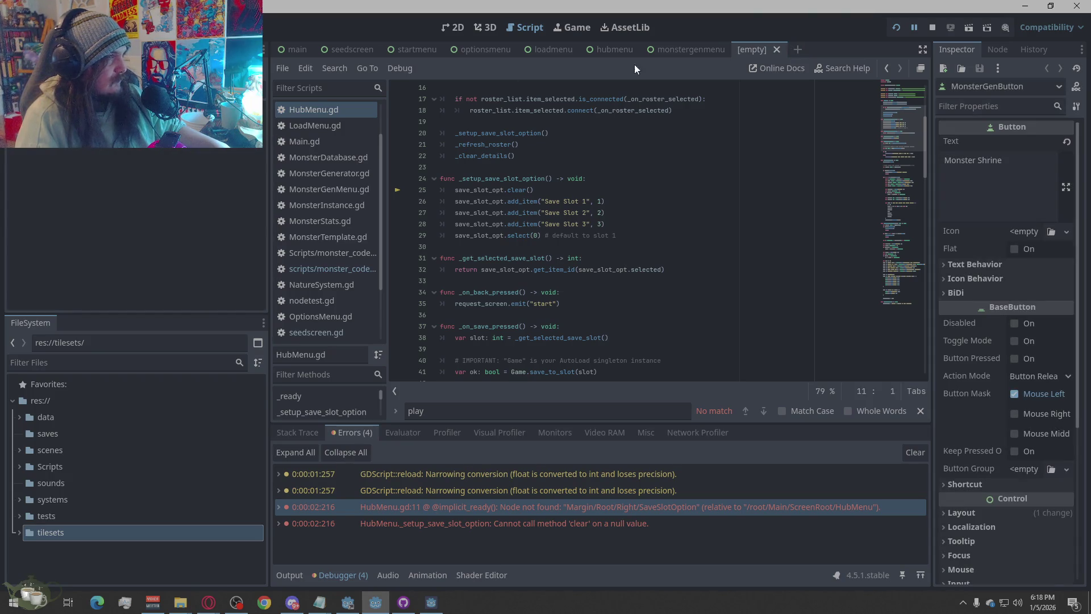
{"action": "right_click", "coordinate": [166, 113]}
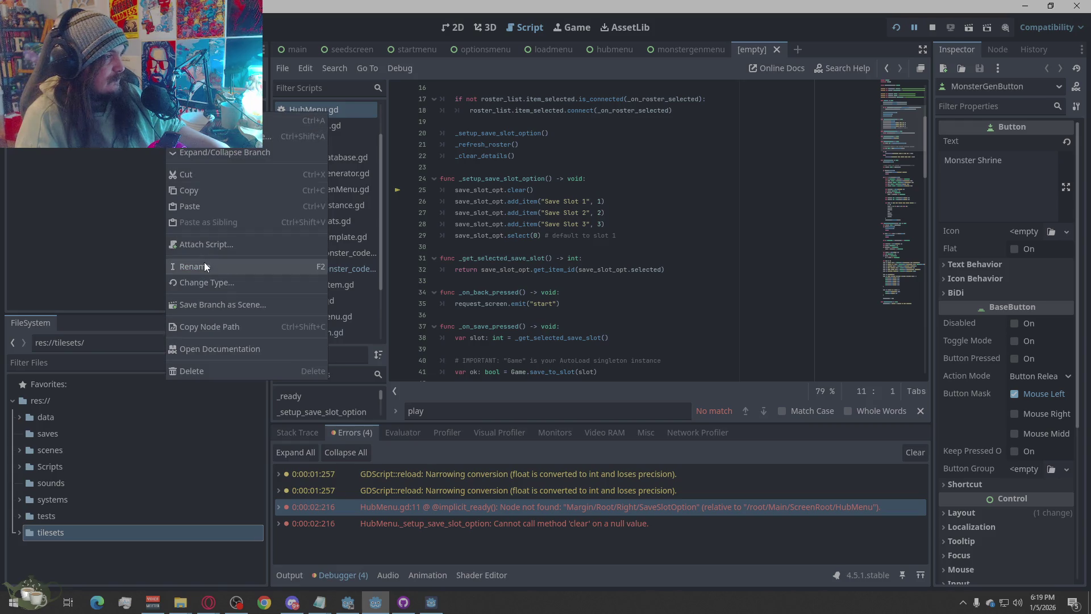
{"action": "left_click", "coordinate": [211, 283]}
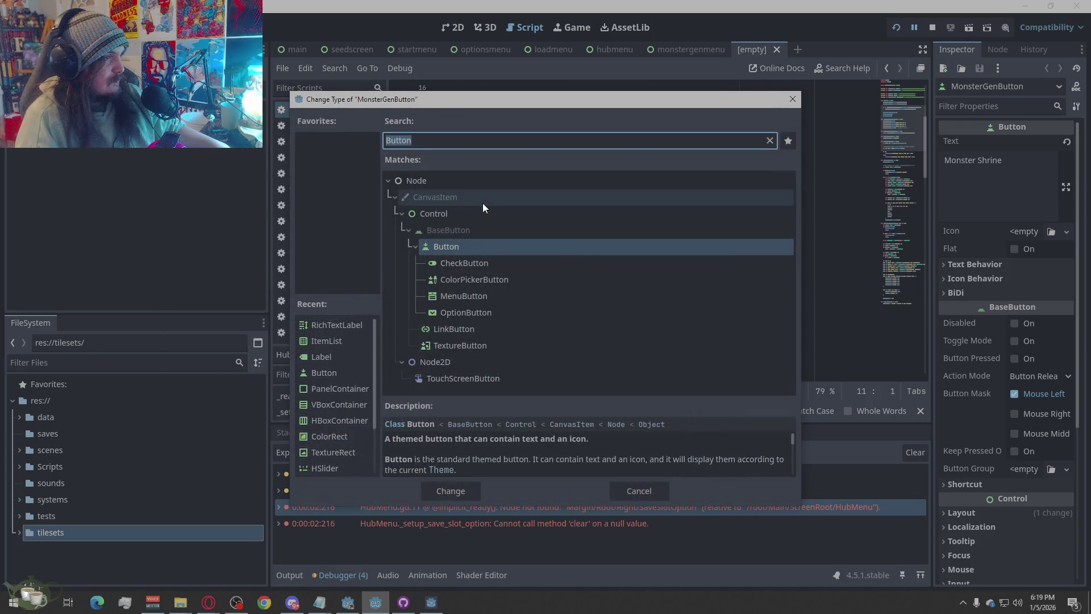
{"action": "left_click", "coordinate": [420, 220]}
{"action": "left_click", "coordinate": [436, 489]}
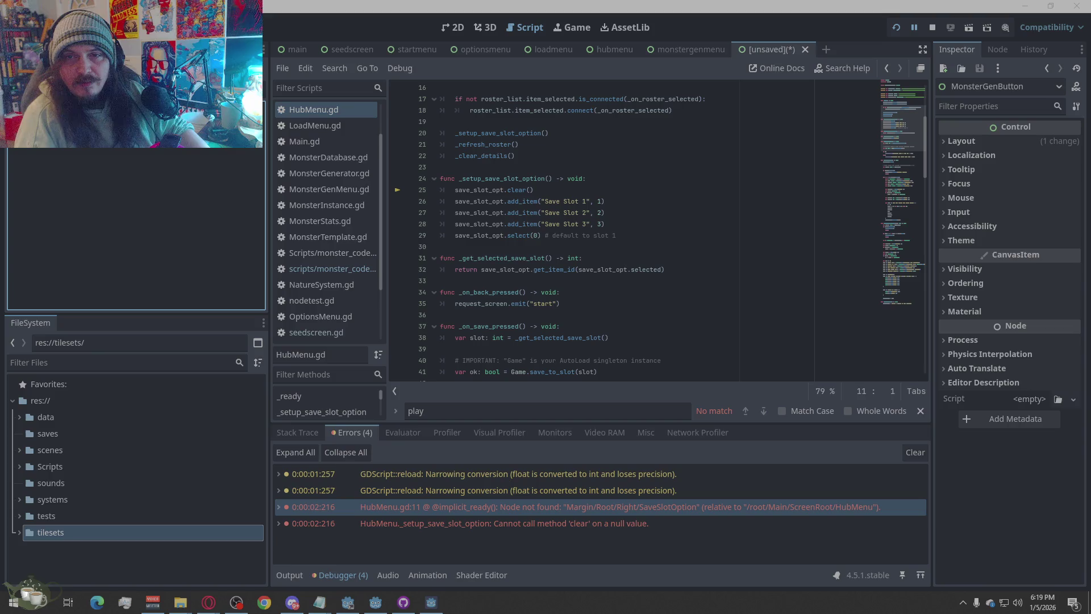
Add a MarginContainer child under the SaveMenu root.
{"action": "right_click", "coordinate": [77, 145]}
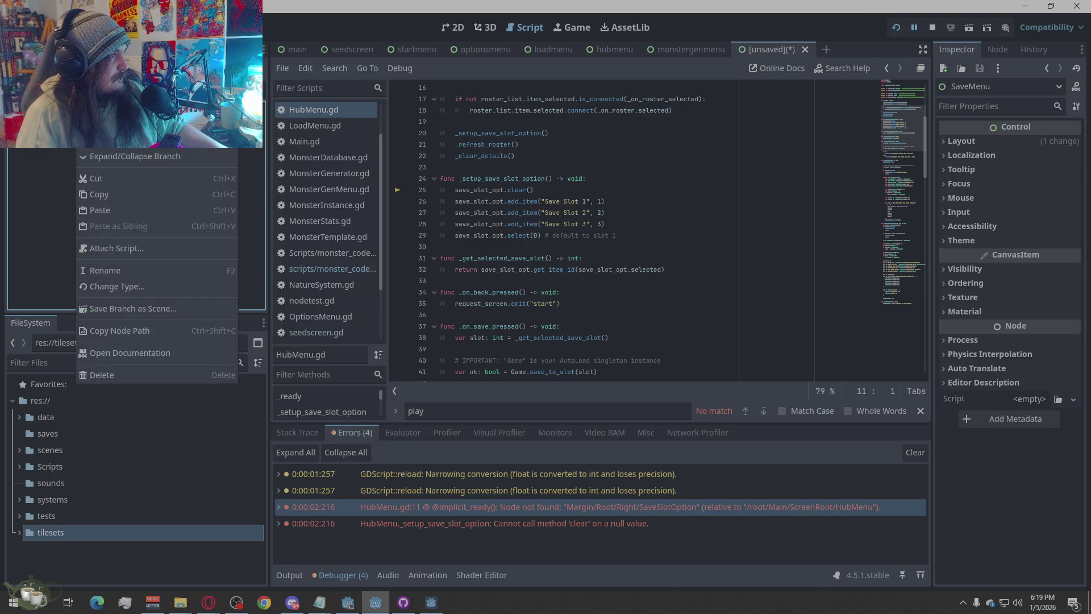
{"action": "left_click", "coordinate": [113, 155]}
{"action": "type", "text": "n"}
{"action": "key", "text": "BackSpace"}
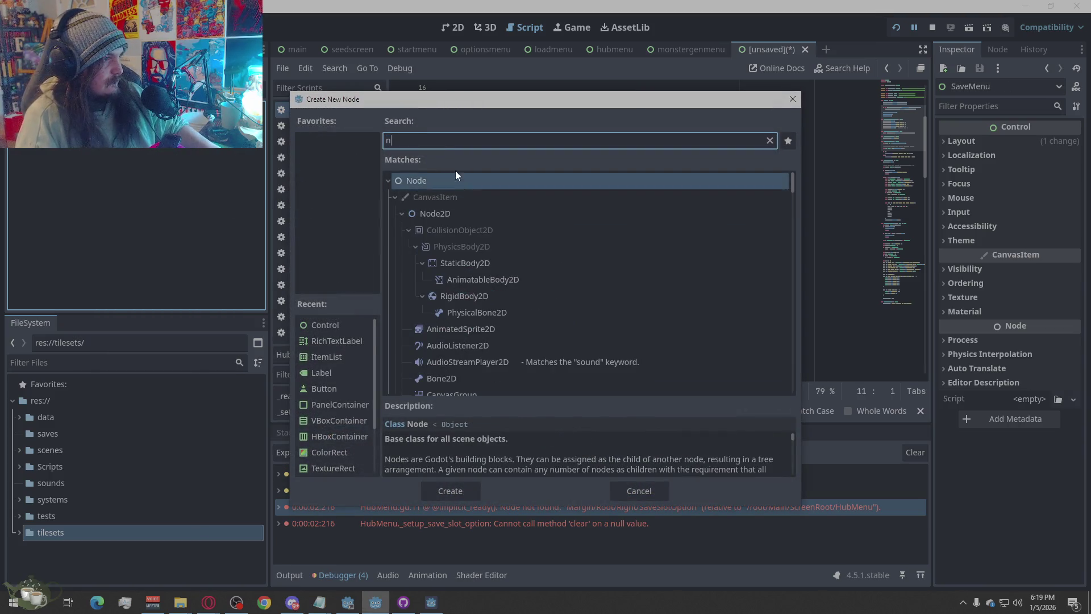
{"action": "type", "text": "marg"}
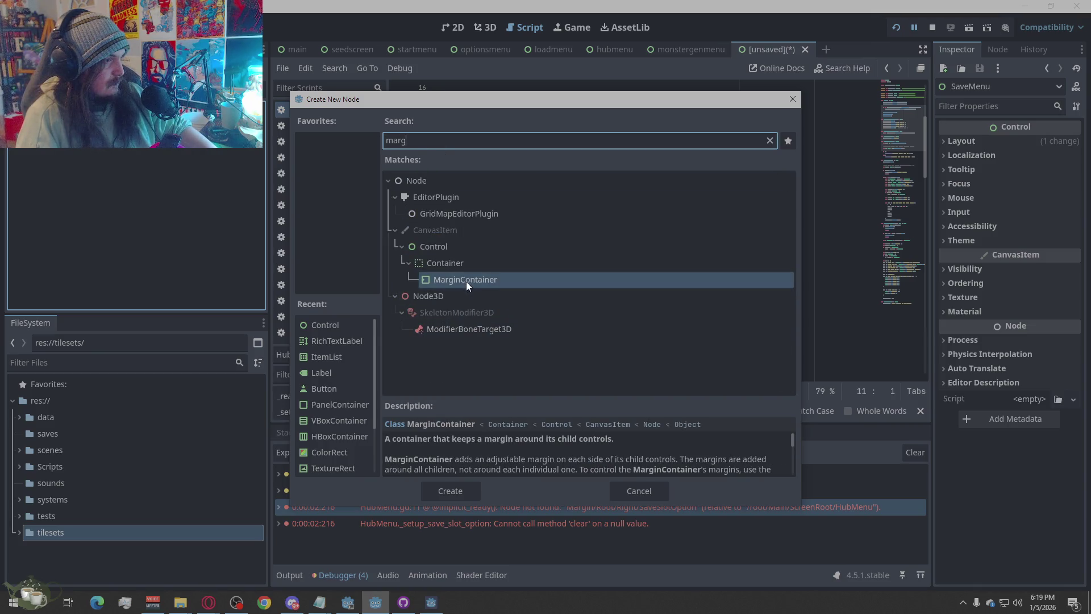
{"action": "left_click", "coordinate": [455, 489]}
Add a VBoxContainer named Root inside the MarginContainer.
{"action": "right_click", "coordinate": [92, 132]}
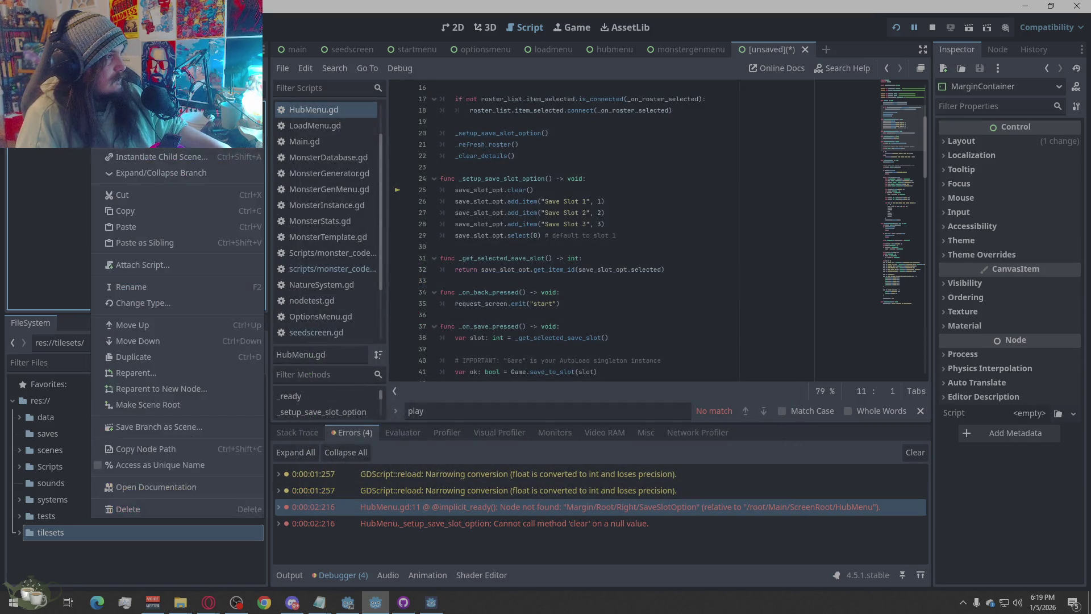
{"action": "left_click", "coordinate": [131, 140]}
{"action": "type", "text": "vb"}
{"action": "left_click", "coordinate": [432, 490]}
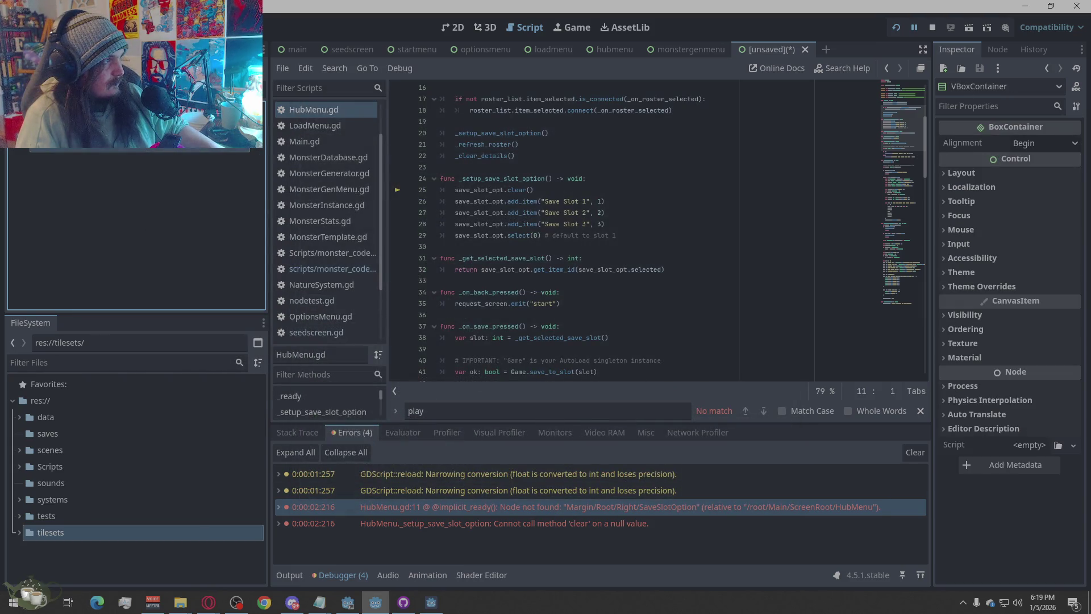
{"action": "left_click", "coordinate": [92, 133]}
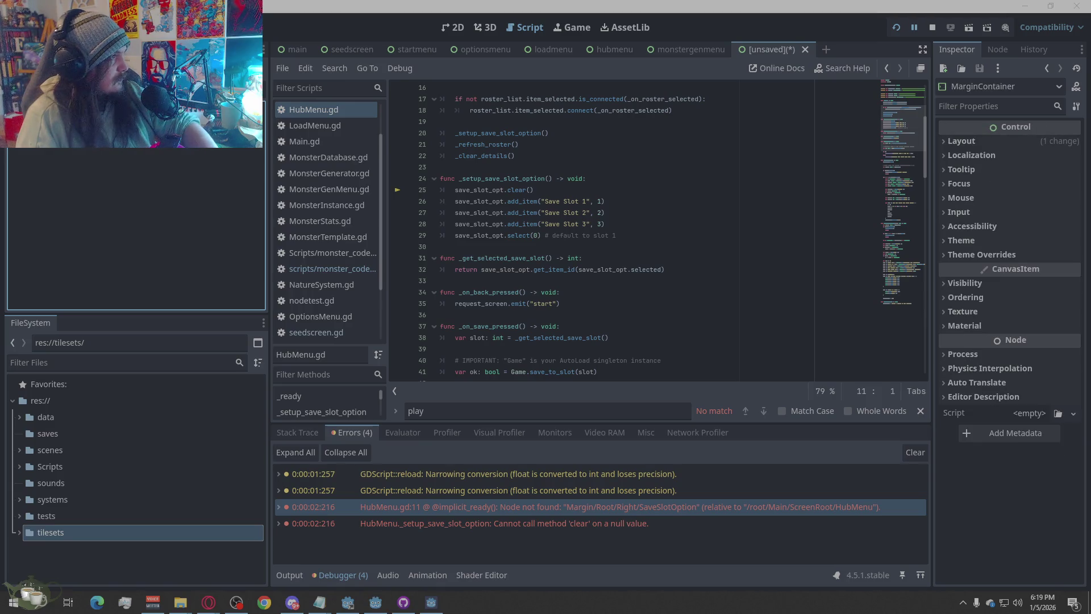
{"action": "left_click", "coordinate": [78, 146]}
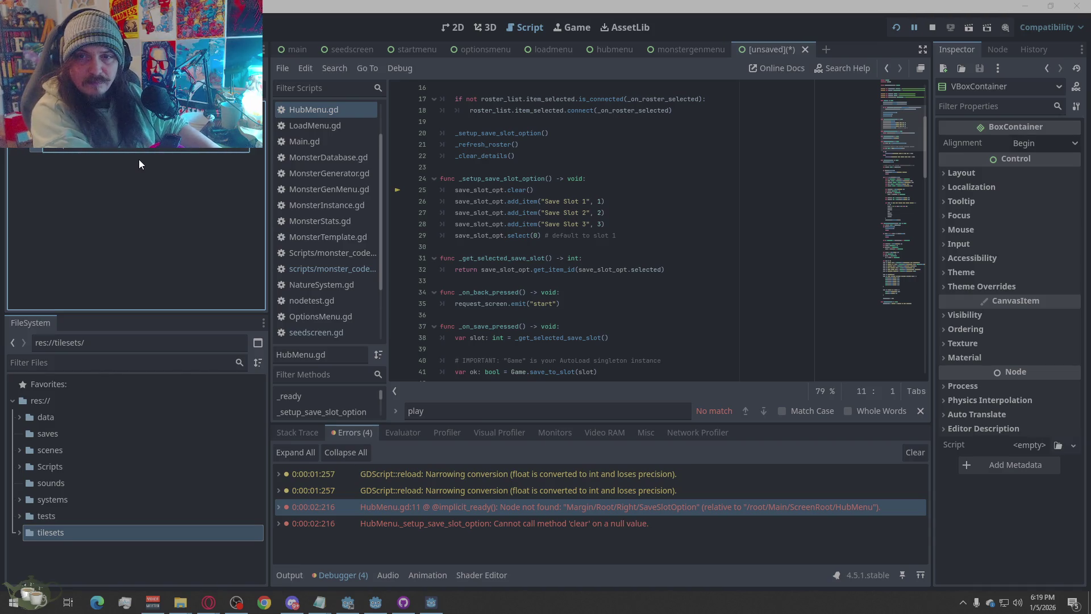
{"action": "left_click", "coordinate": [80, 149]}
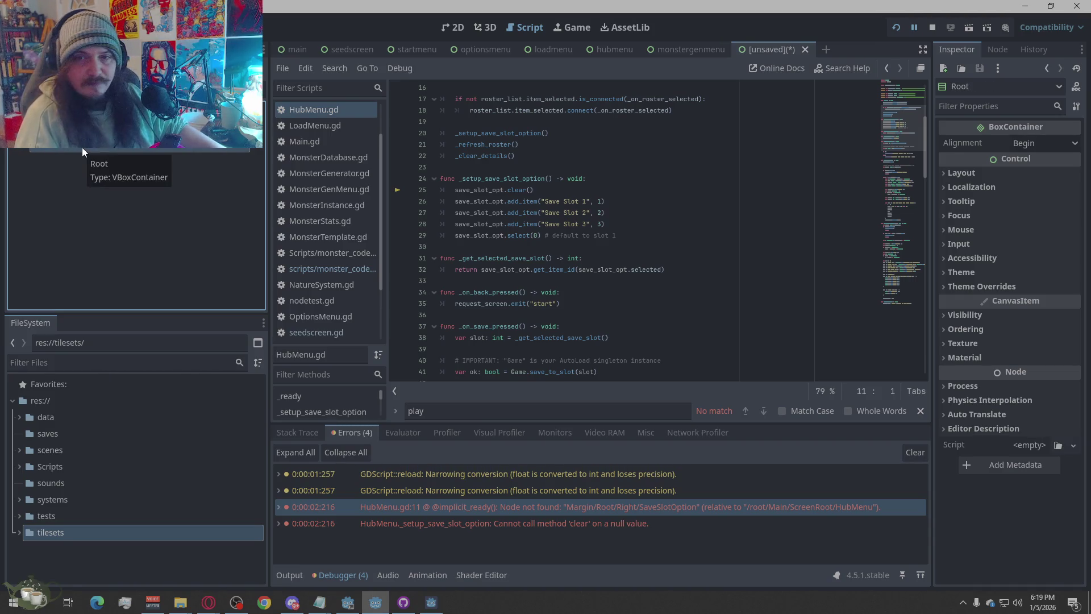
{"action": "key", "text": "ctrl+a"}
Add two HBoxContainers under Root.
{"action": "type", "text": "hb"}
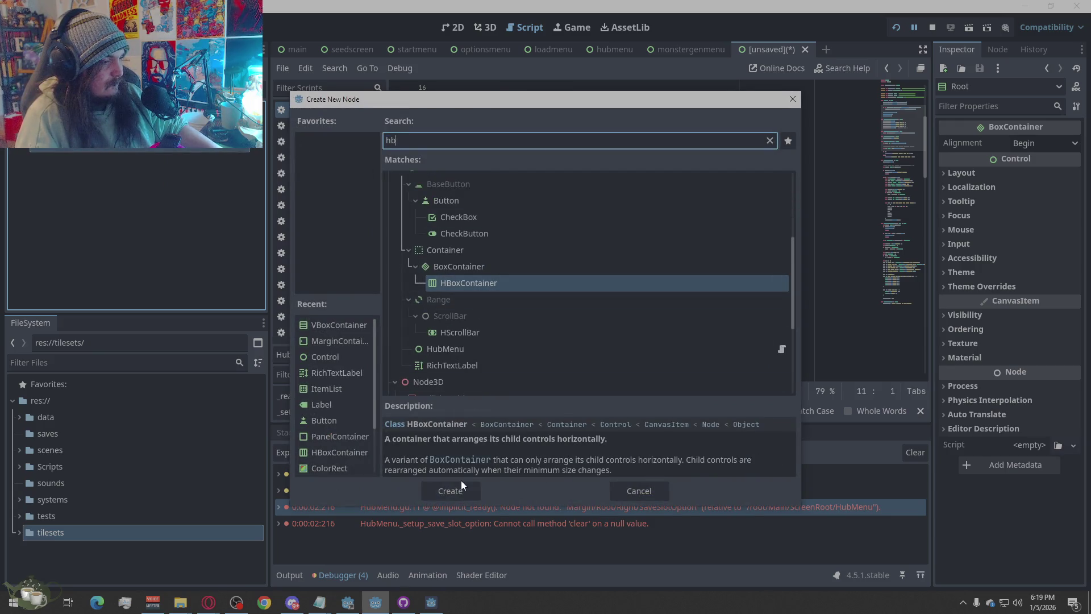
{"action": "left_click", "coordinate": [463, 483]}
{"action": "right_click", "coordinate": [67, 146]}
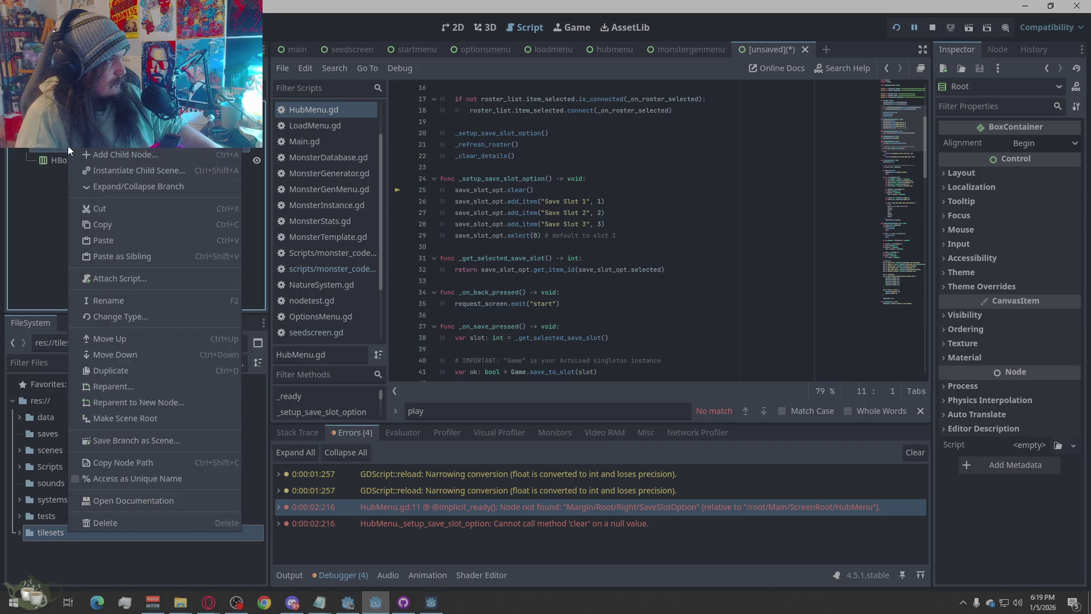
{"action": "left_click", "coordinate": [101, 154]}
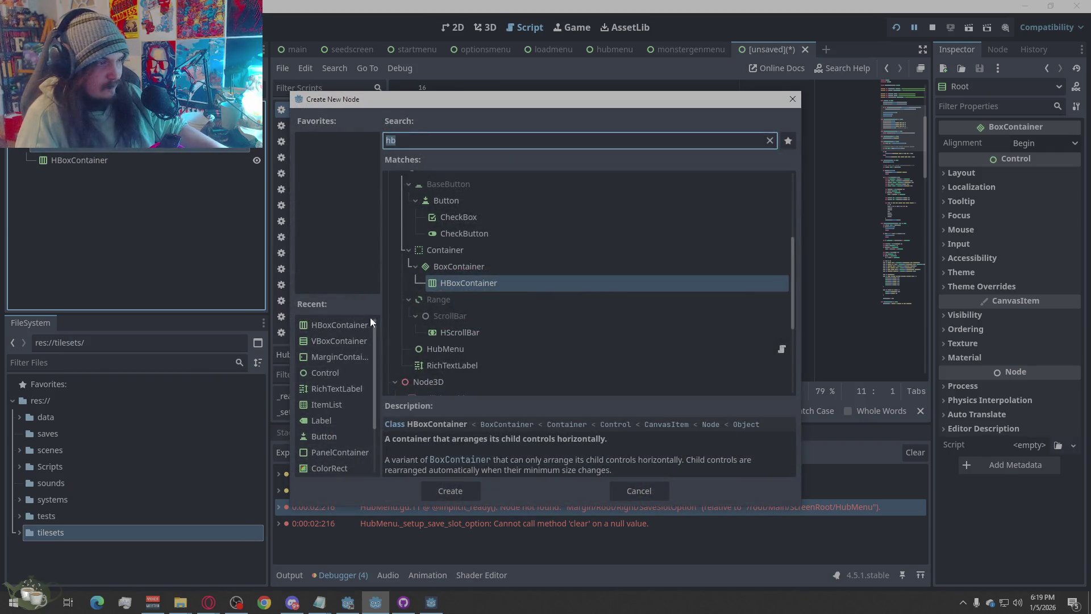
{"action": "left_click", "coordinate": [453, 490]}
Add two PanelContainers under Root.
{"action": "right_click", "coordinate": [76, 151]}
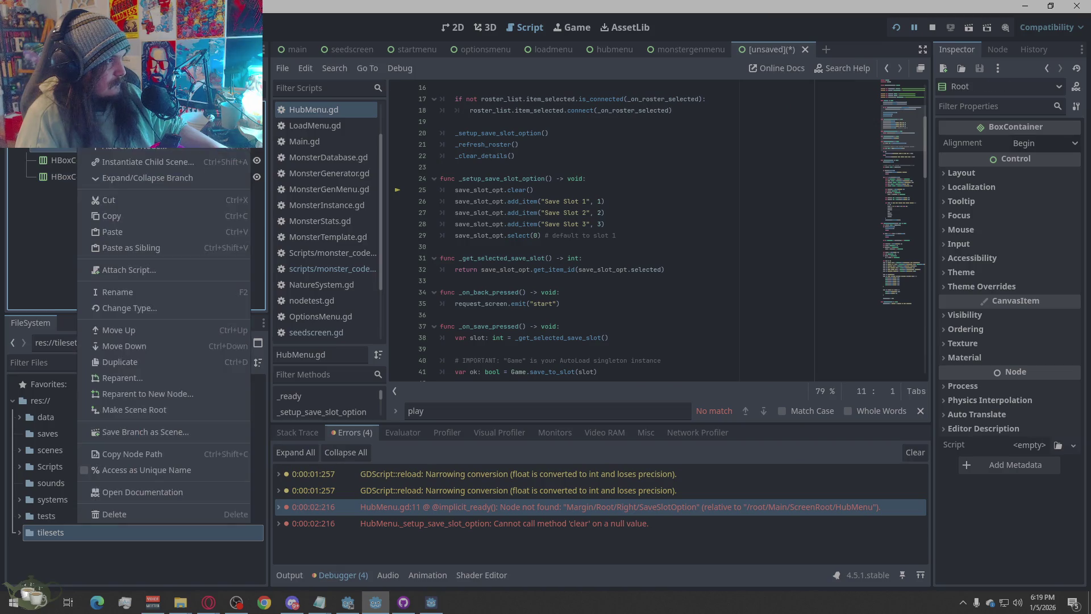
{"action": "left_click", "coordinate": [142, 153]}
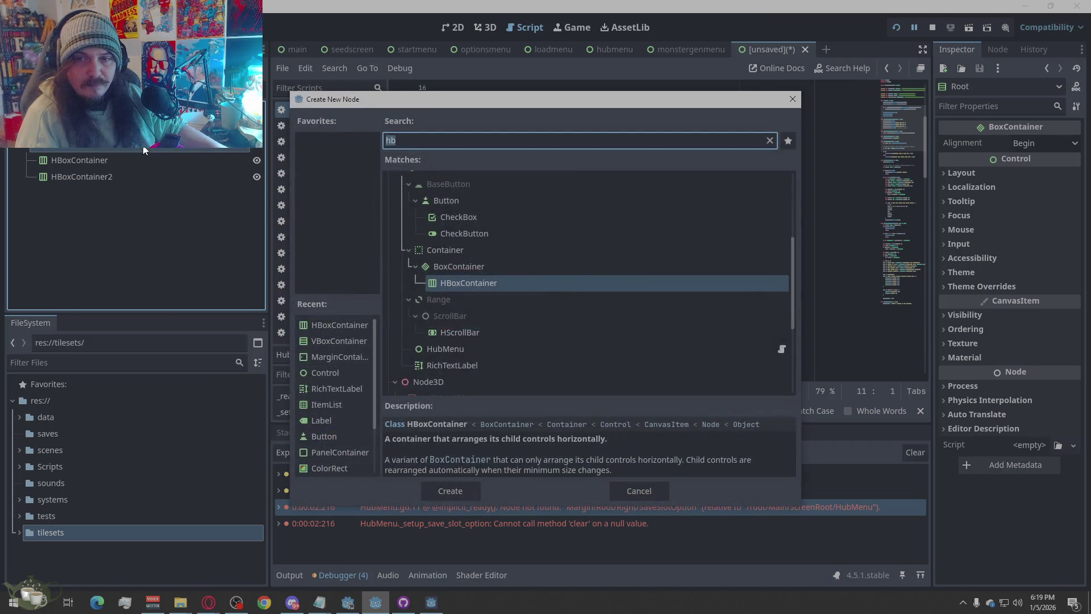
{"action": "type", "text": "pane"}
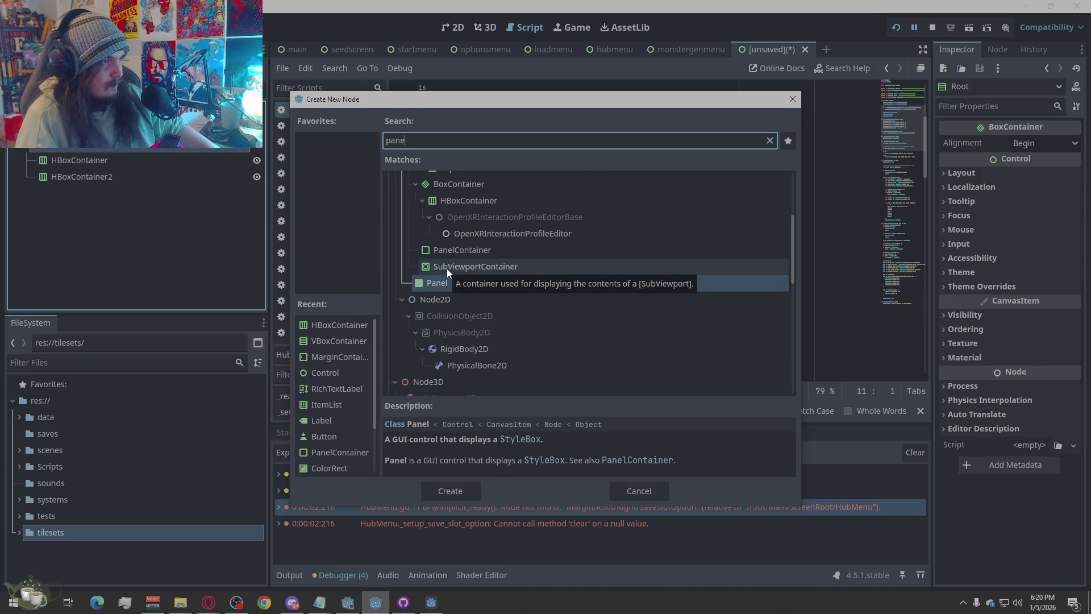
{"action": "type", "text": "lc"}
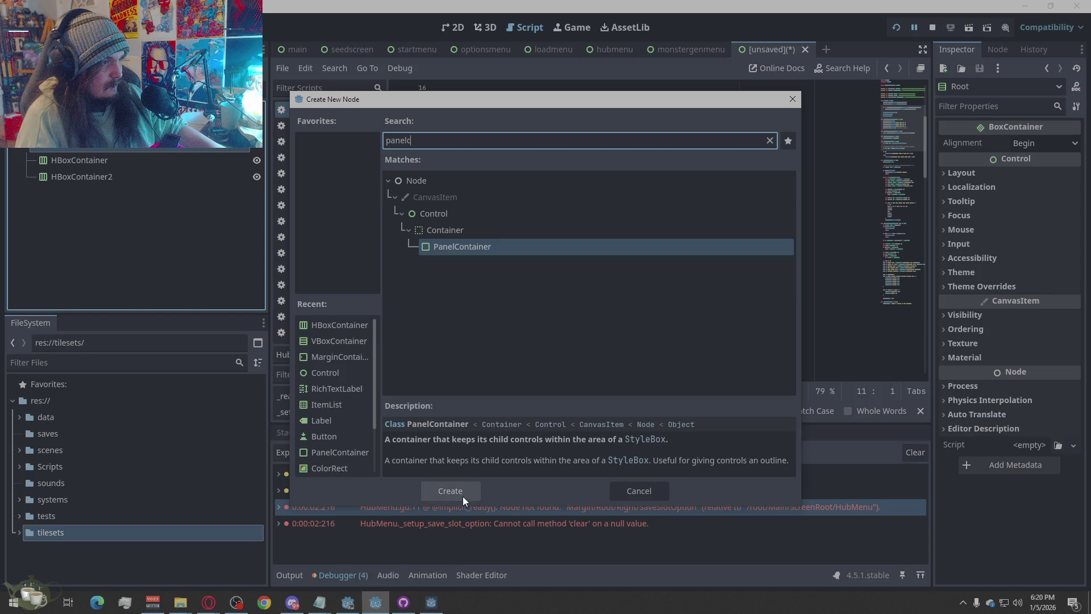
{"action": "left_click", "coordinate": [463, 497]}
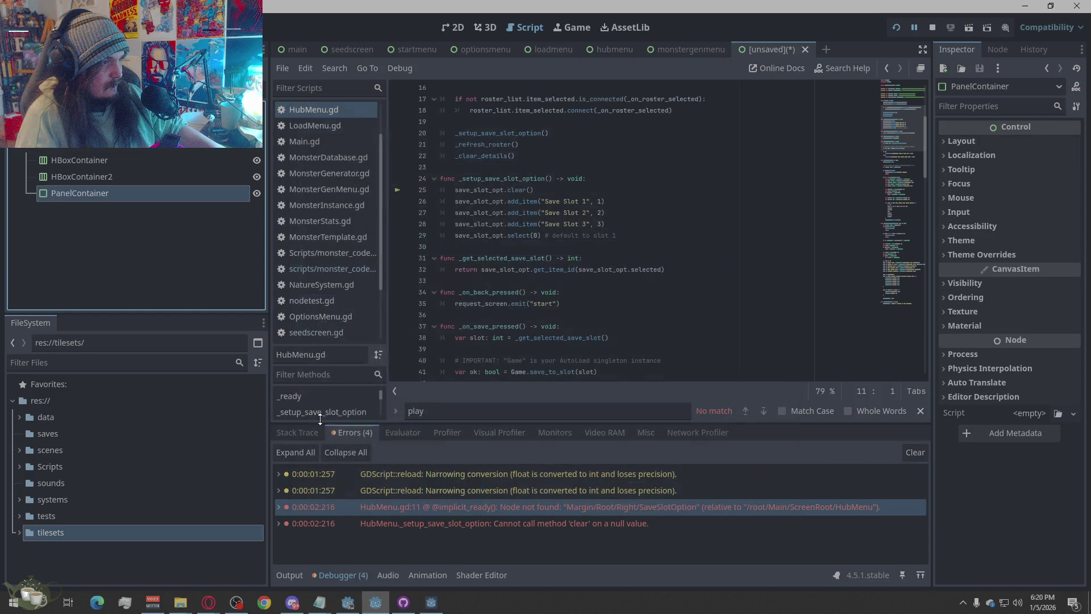
{"action": "left_click", "coordinate": [63, 149]}
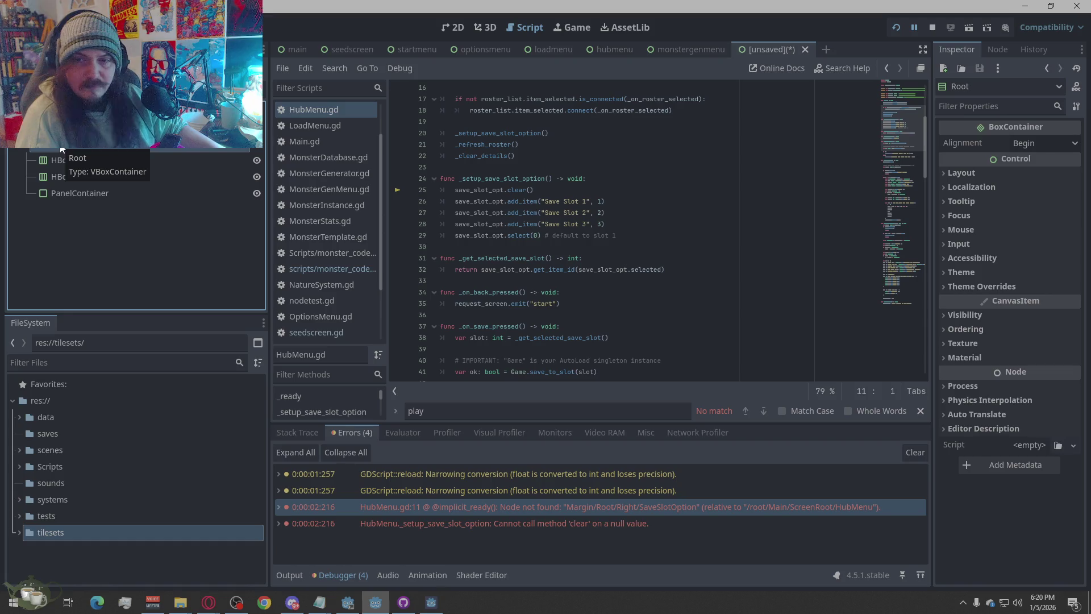
{"action": "right_click", "coordinate": [63, 149]}
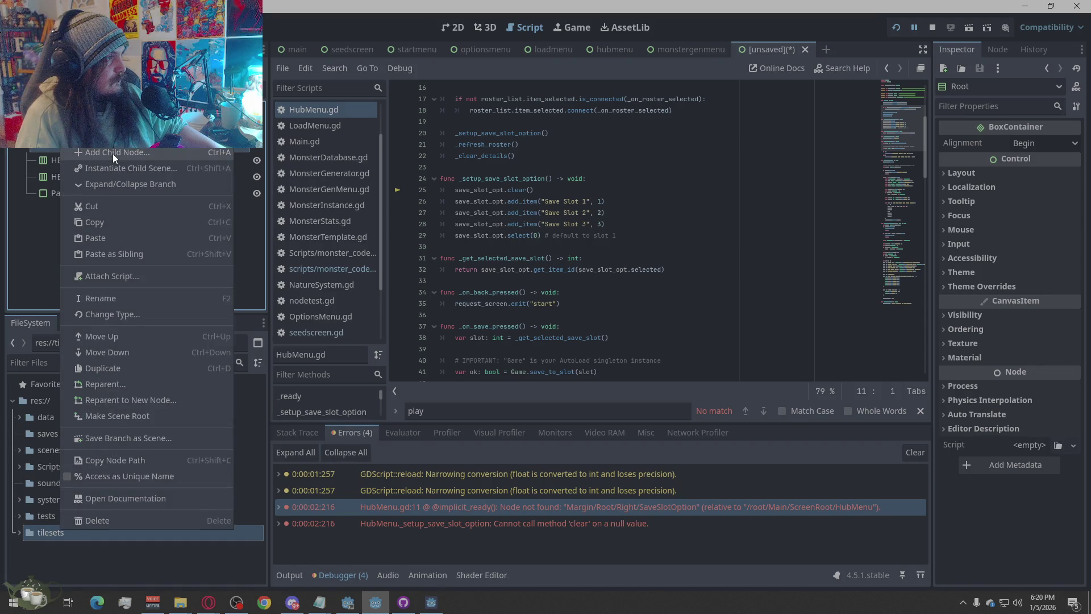
{"action": "left_click", "coordinate": [113, 153]}
{"action": "left_click", "coordinate": [452, 483]}
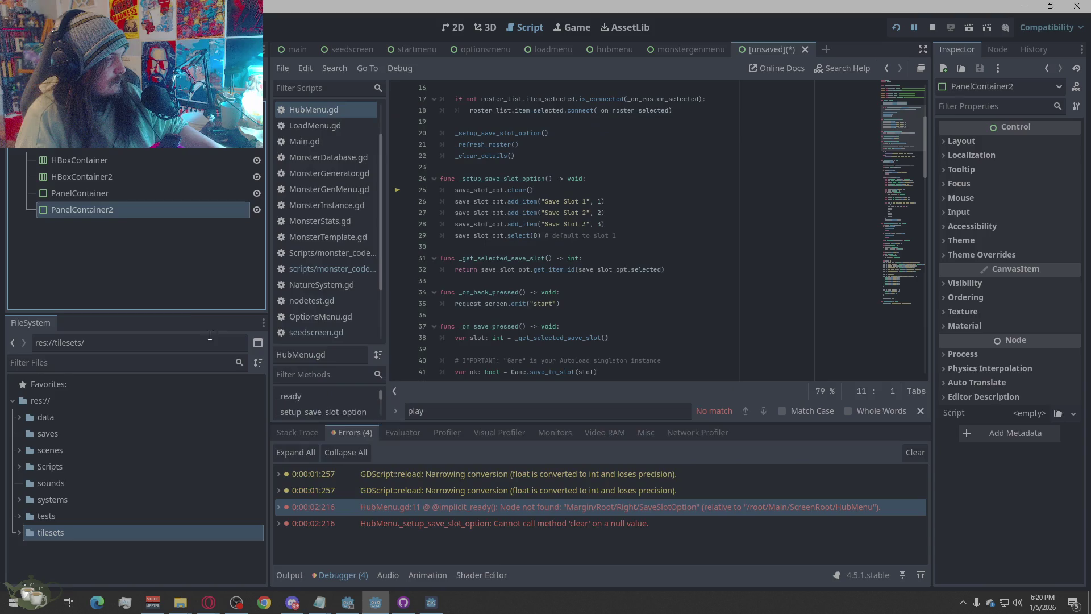
{"action": "left_click", "coordinate": [89, 158]}
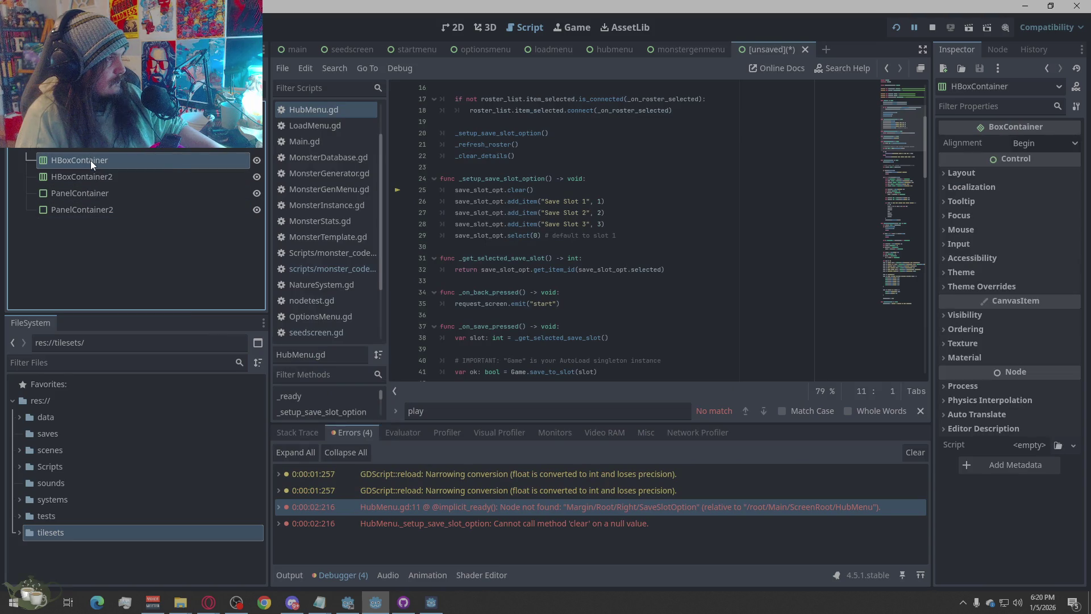
Rename the two HBoxContainers to Header and SlotsRow.
{"action": "left_click", "coordinate": [91, 161]}
{"action": "type", "text": "Header"}
{"action": "key", "text": "Return"}
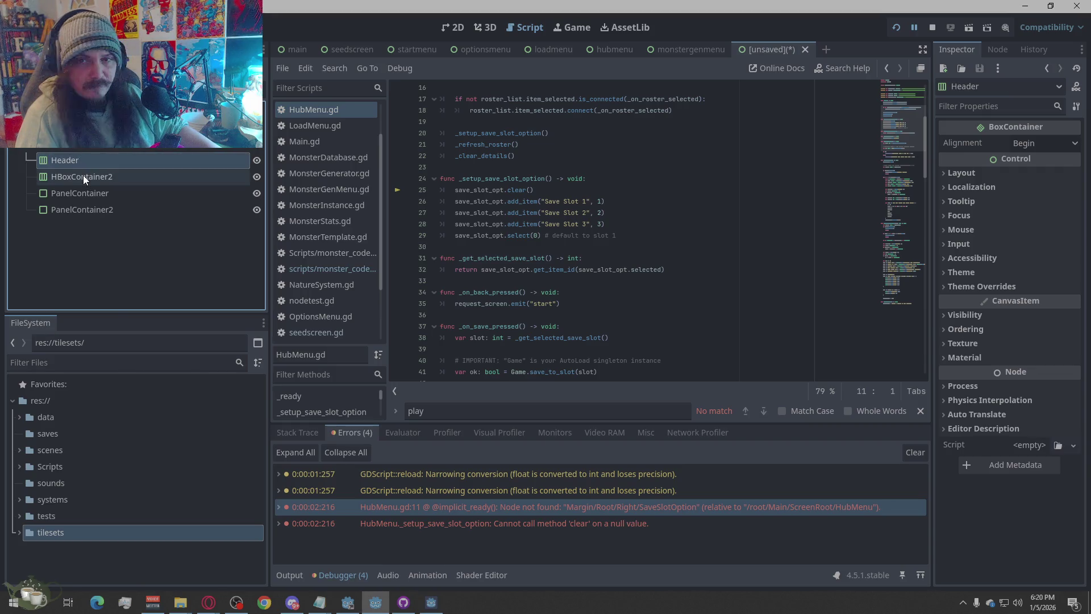
{"action": "left_click", "coordinate": [84, 177]}
{"action": "left_click", "coordinate": [102, 177]}
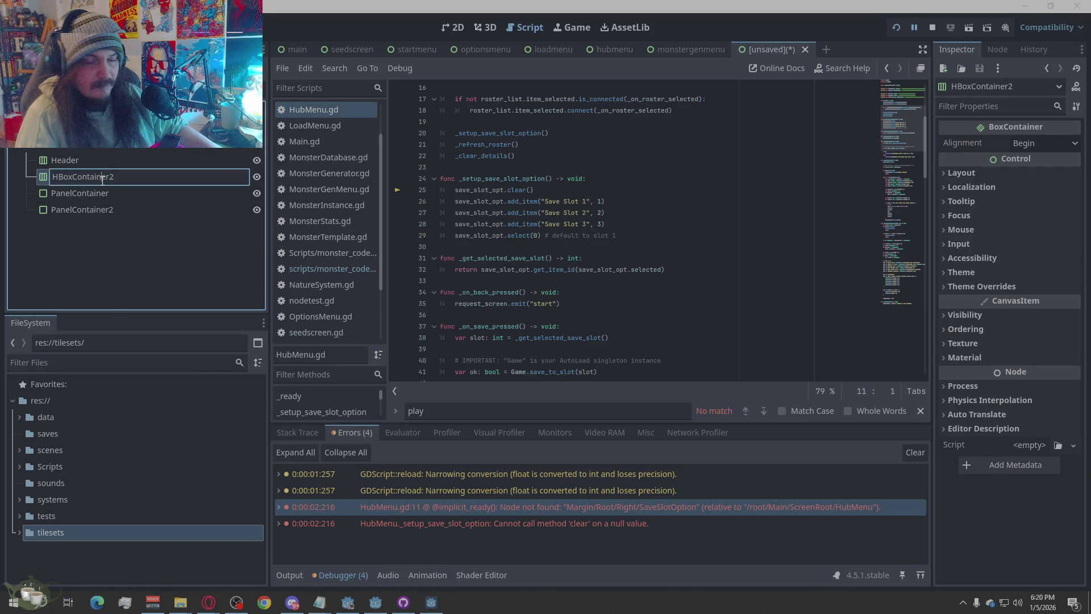
{"action": "key", "text": "ctrl+a"}
{"action": "type", "text": "Sl"}
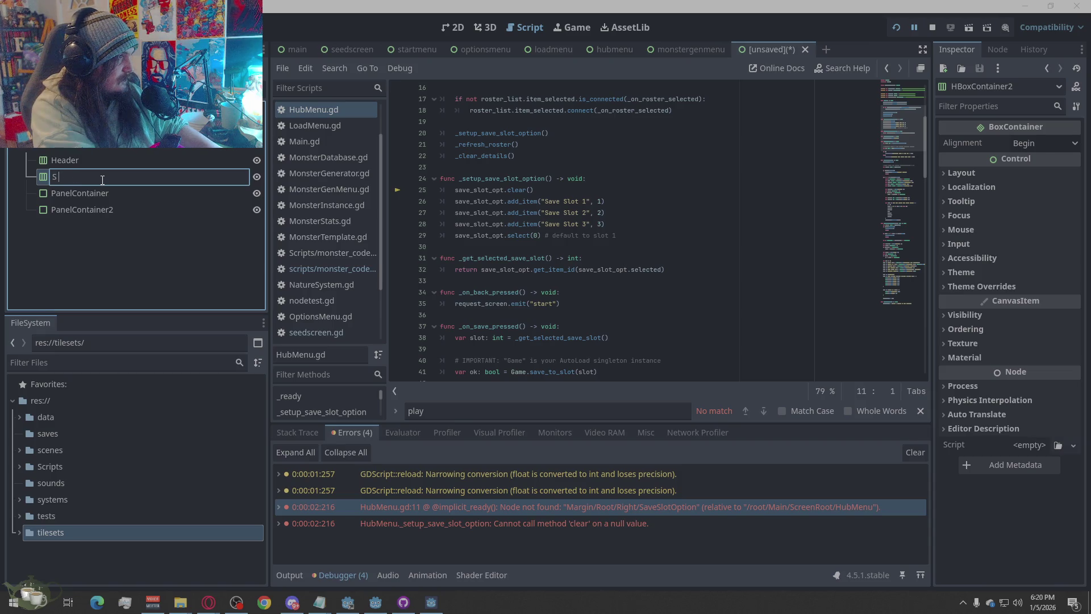
{"action": "type", "text": "otsRow"}
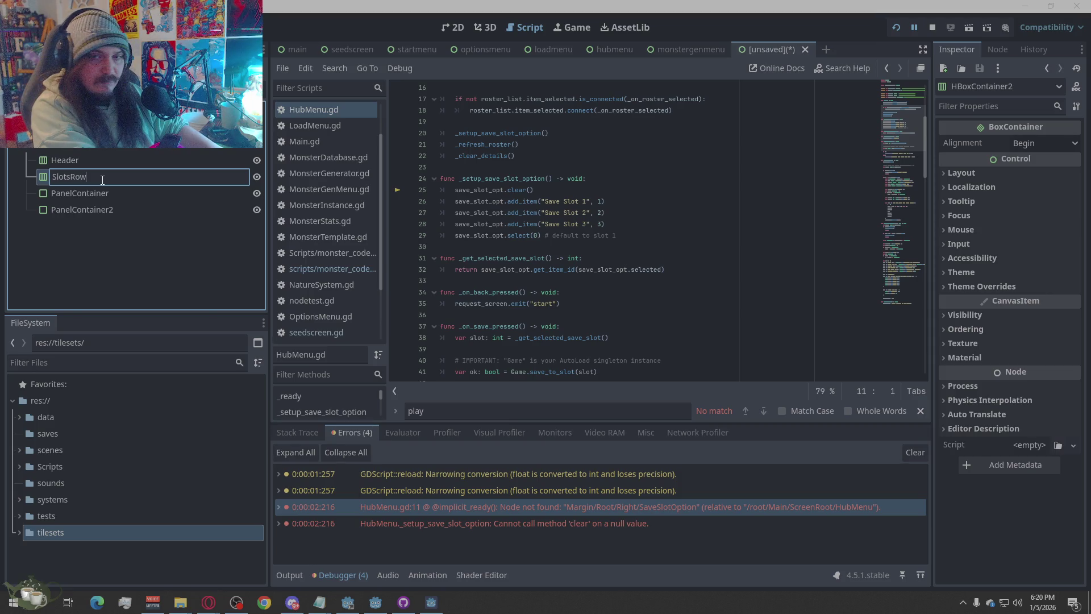
{"action": "key", "text": "Return"}
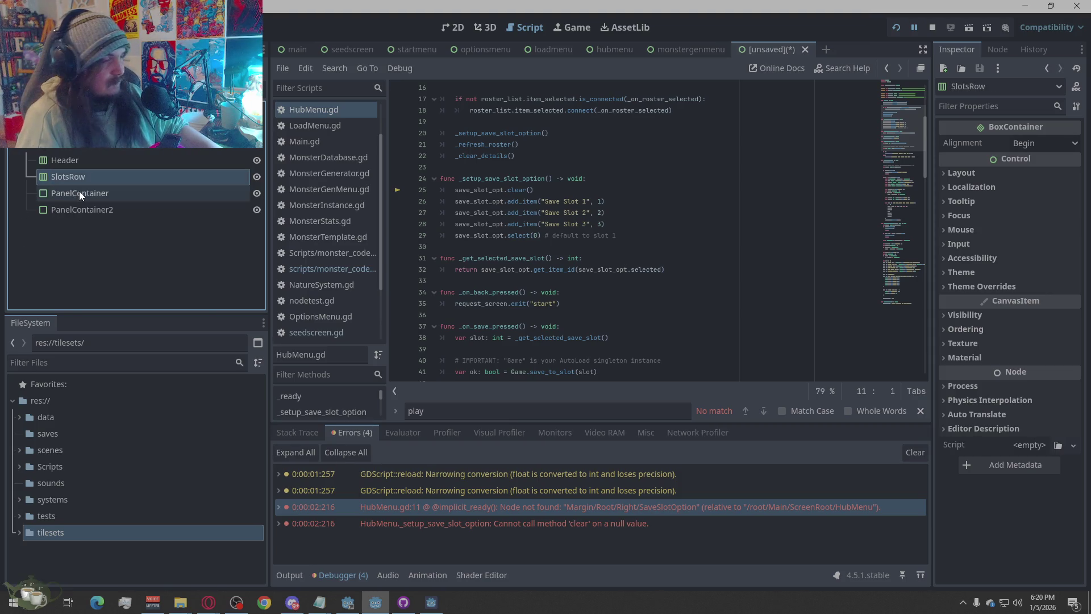
Rename the two PanelContainers to InfoPanel and ConfirmPanel.
{"action": "left_click", "coordinate": [80, 193]}
{"action": "double_click", "coordinate": [80, 193]}
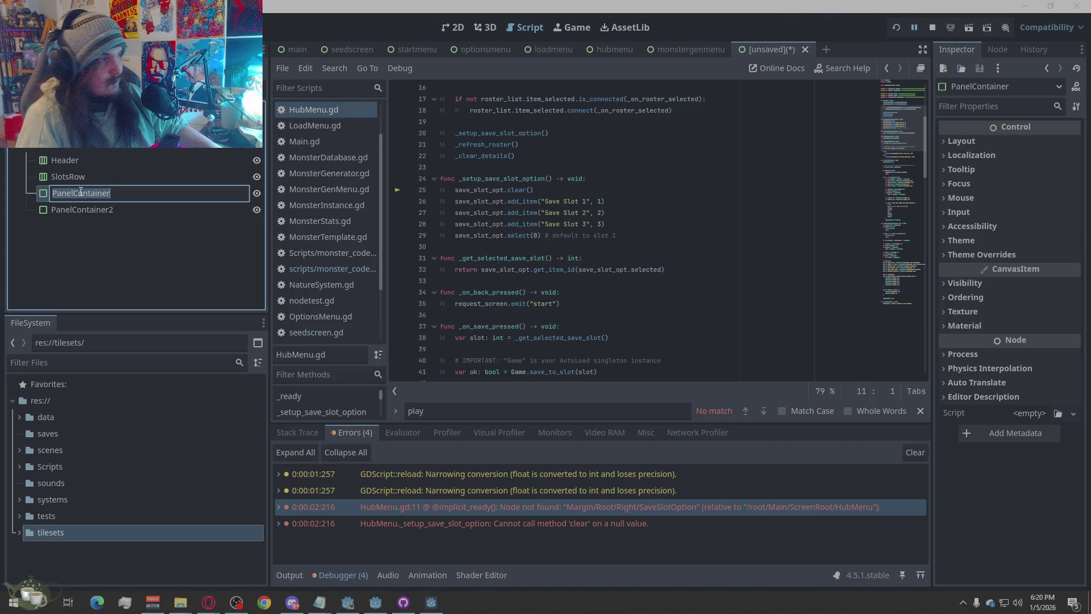
{"action": "type", "text": "InfoPane"}
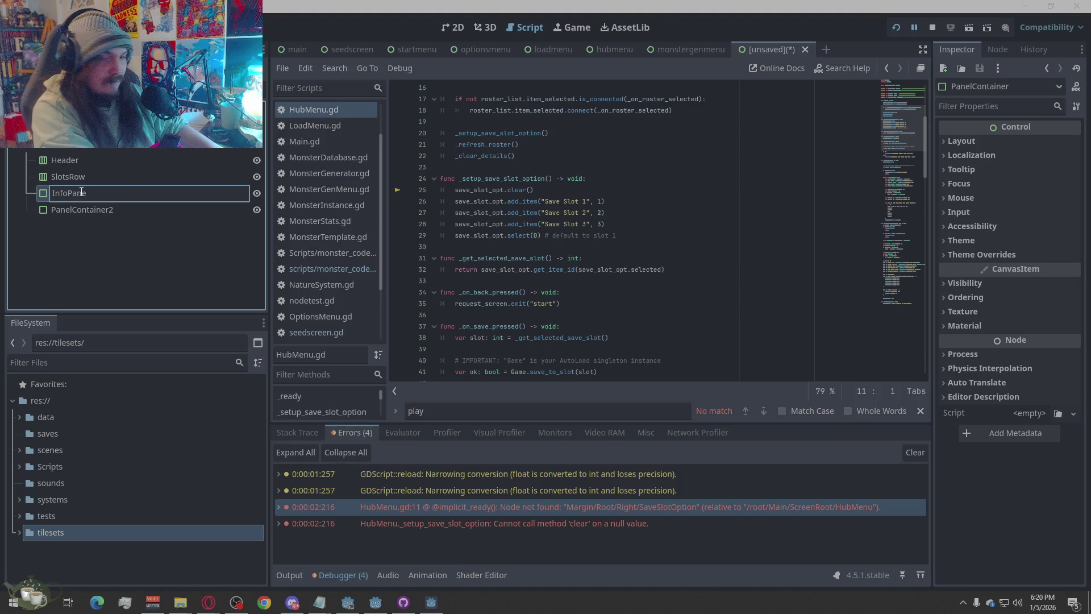
{"action": "type", "text": "l"}
{"action": "key", "text": "Return"}
{"action": "double_click", "coordinate": [94, 210]}
{"action": "type", "text": "C"}
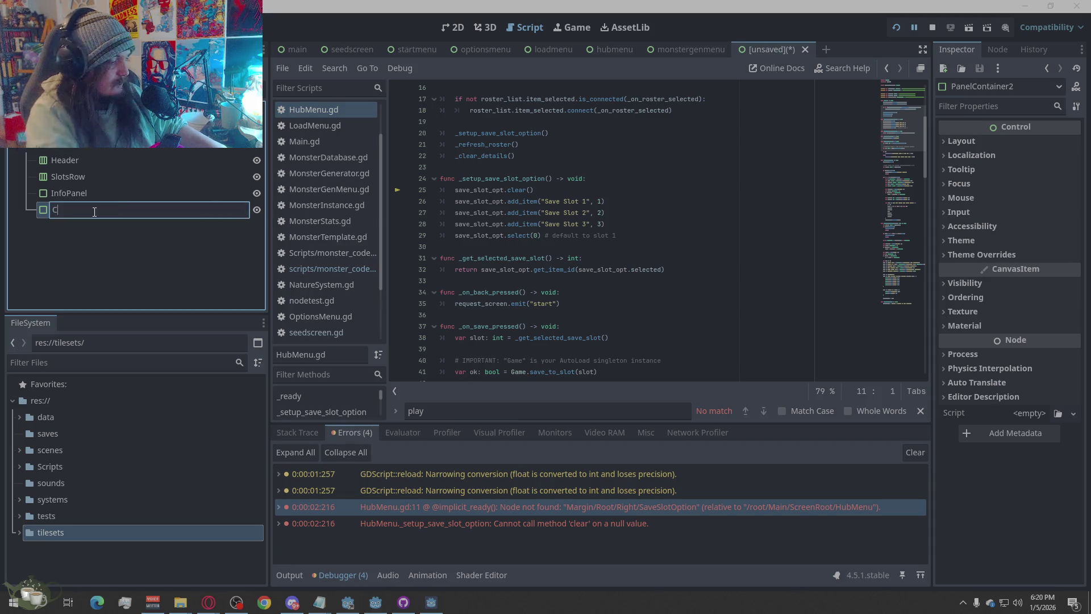
{"action": "type", "text": "onfirm"}
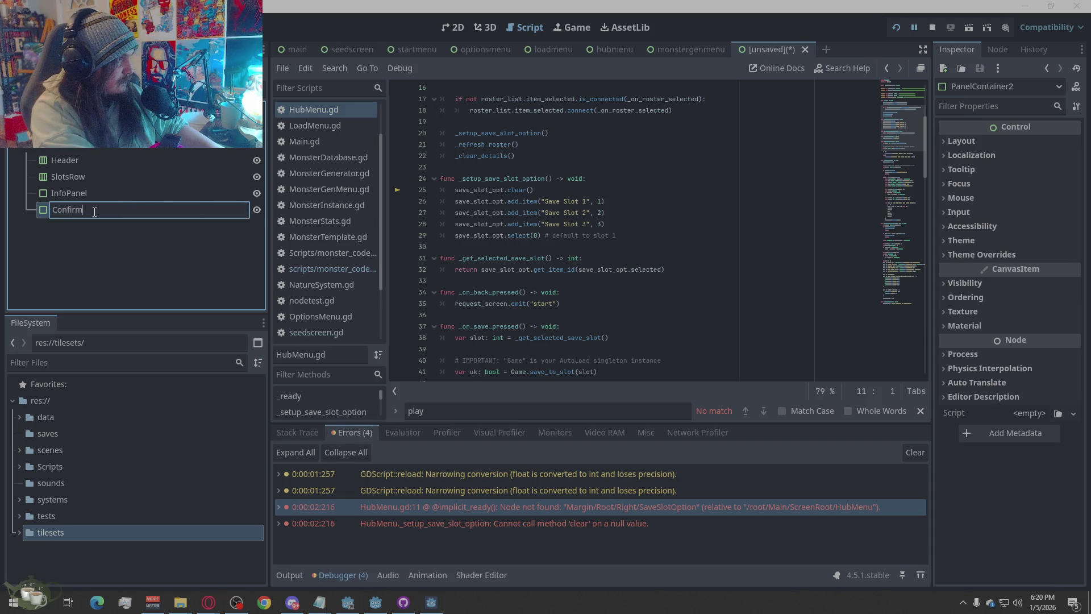
{"action": "type", "text": "Panel"}
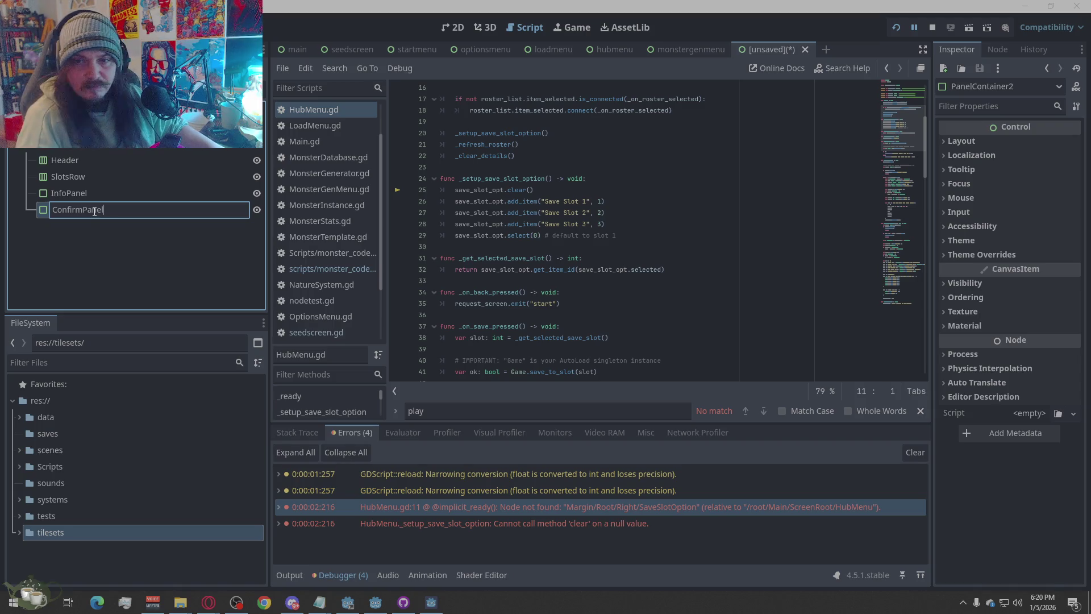
{"action": "key", "text": "Return"}
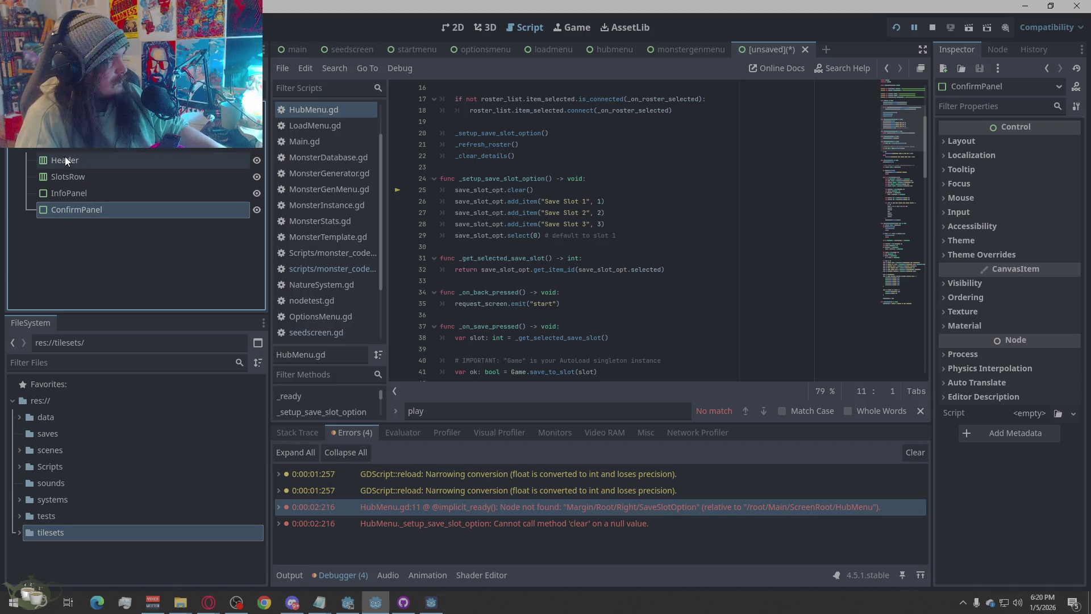
{"action": "left_click", "coordinate": [65, 159]}
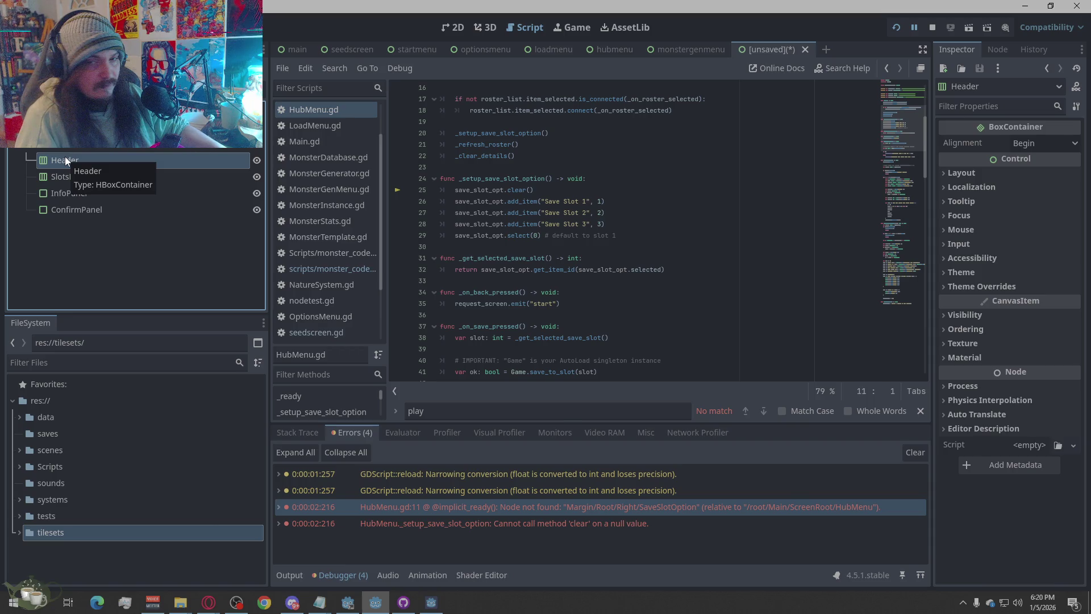
Add a Label and a Button as children of Header.
{"action": "key", "text": "ctrl+a"}
{"action": "type", "text": "labe"}
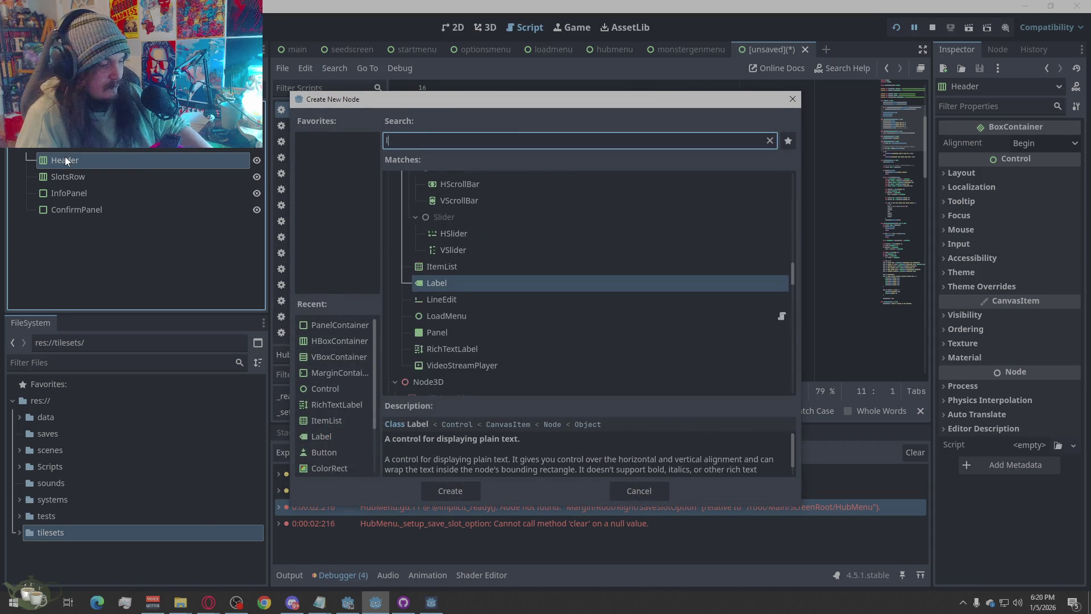
{"action": "left_click", "coordinate": [444, 492]}
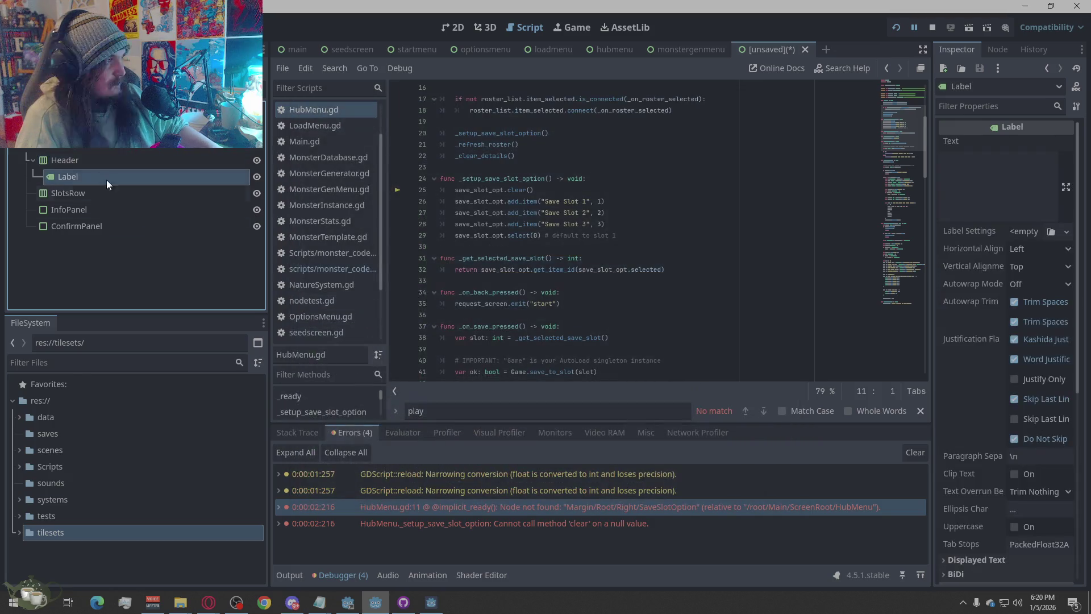
{"action": "right_click", "coordinate": [91, 165]}
{"action": "left_click", "coordinate": [125, 180]}
{"action": "type", "text": "button"}
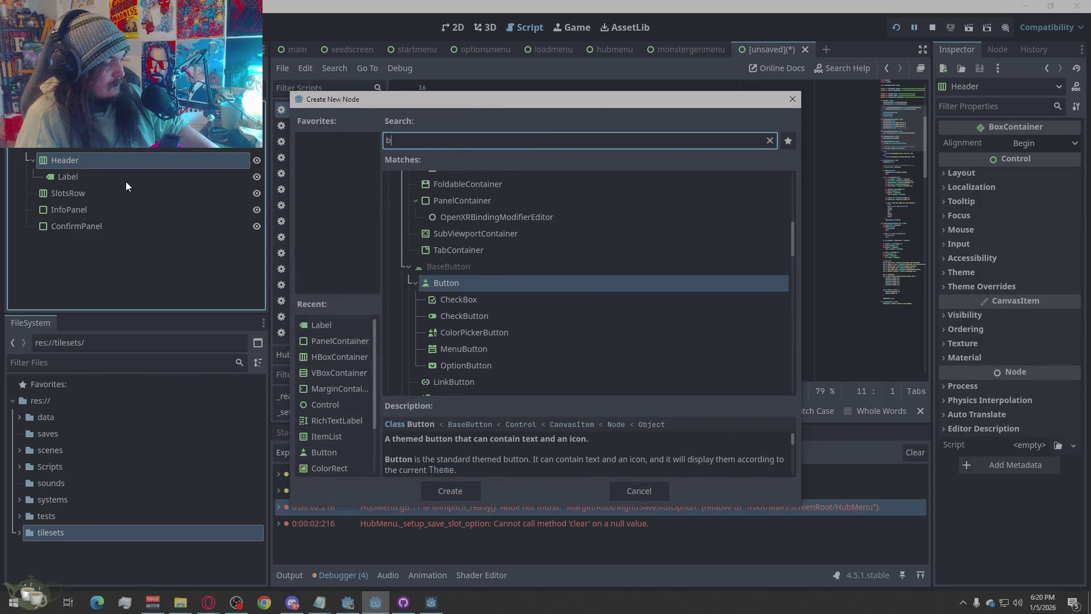
{"action": "left_click", "coordinate": [450, 490]}
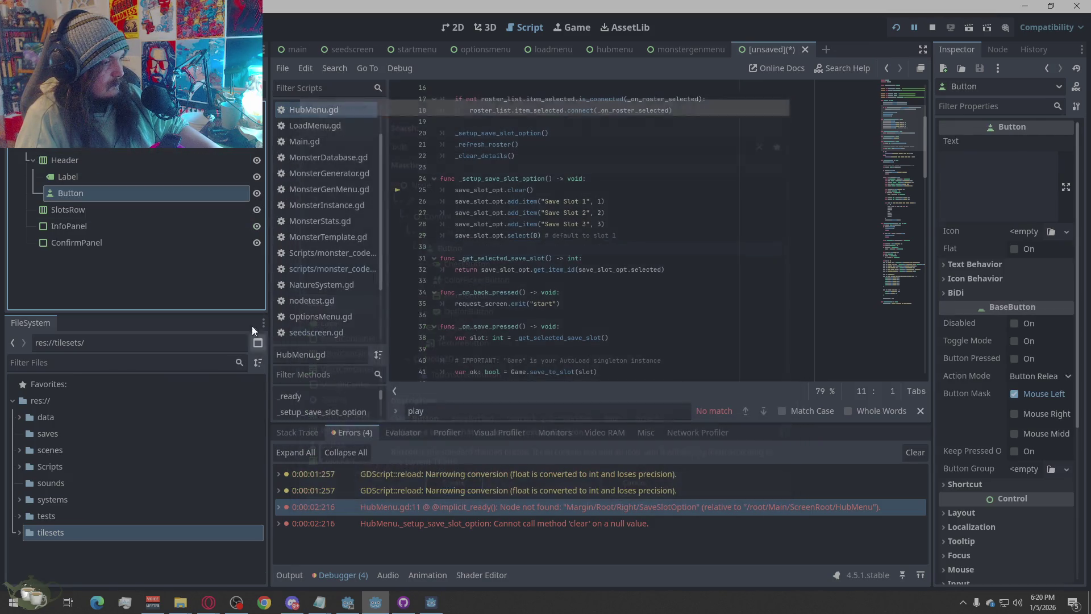
Add three Buttons (Button, Button2, Button3) under SlotsRow.
{"action": "left_click", "coordinate": [108, 209]}
{"action": "right_click", "coordinate": [107, 207]}
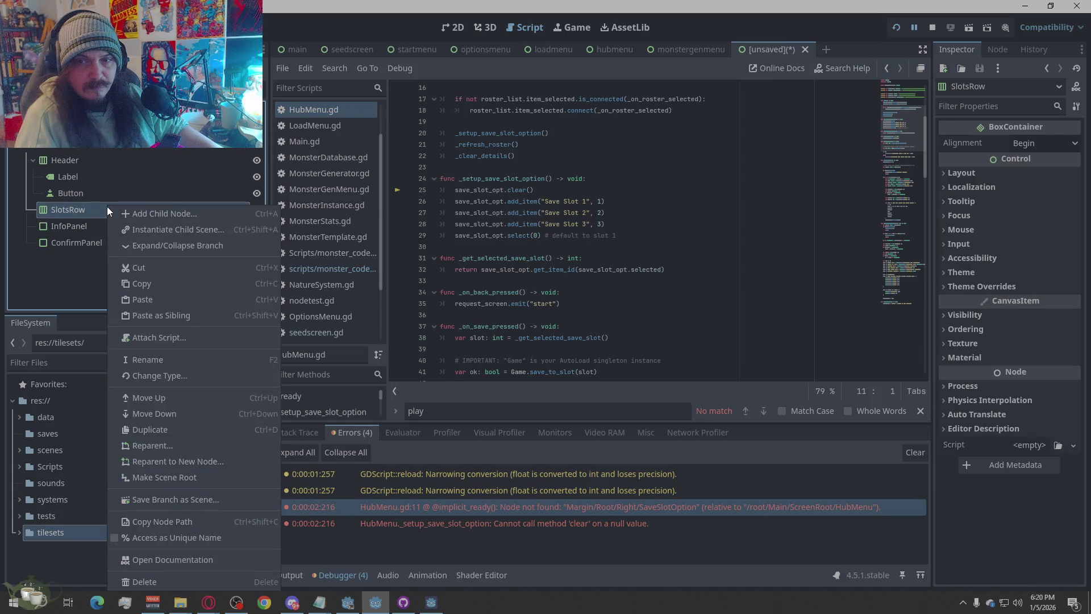
{"action": "left_click", "coordinate": [141, 213]}
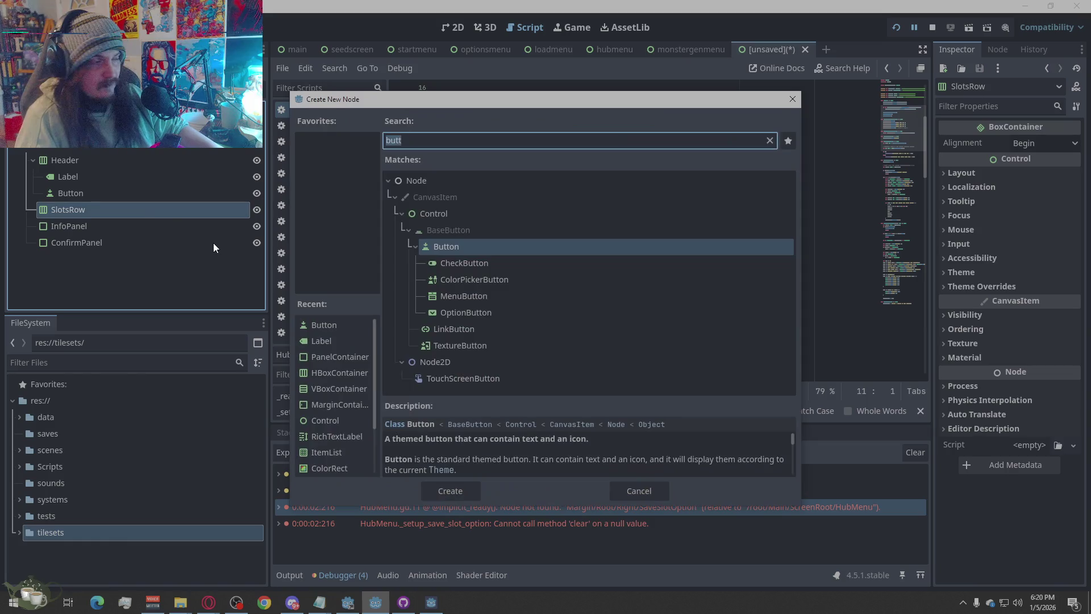
{"action": "key", "text": "Return"}
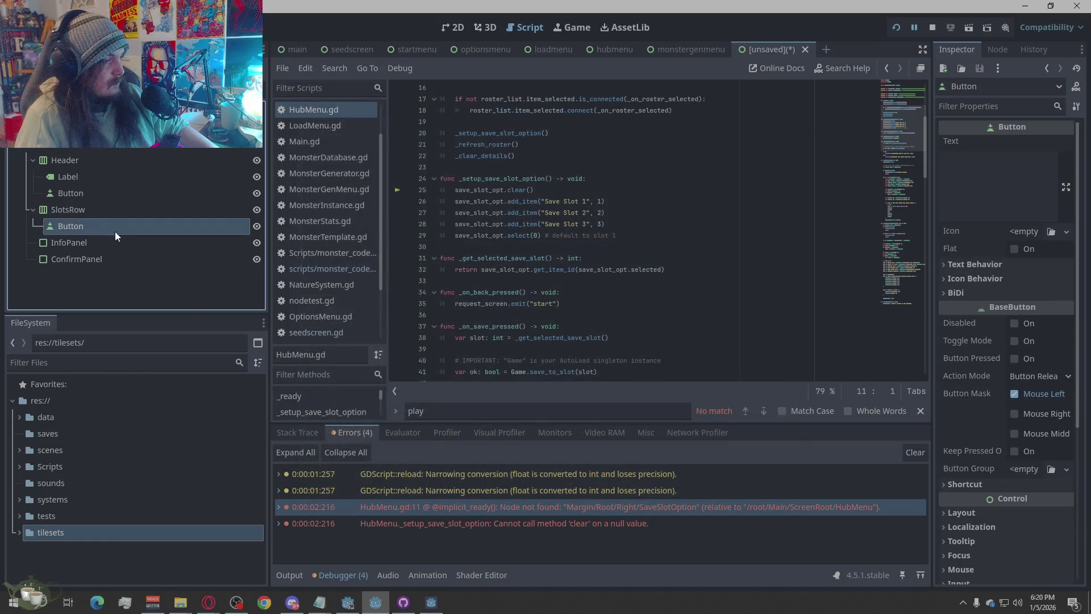
{"action": "right_click", "coordinate": [89, 214]}
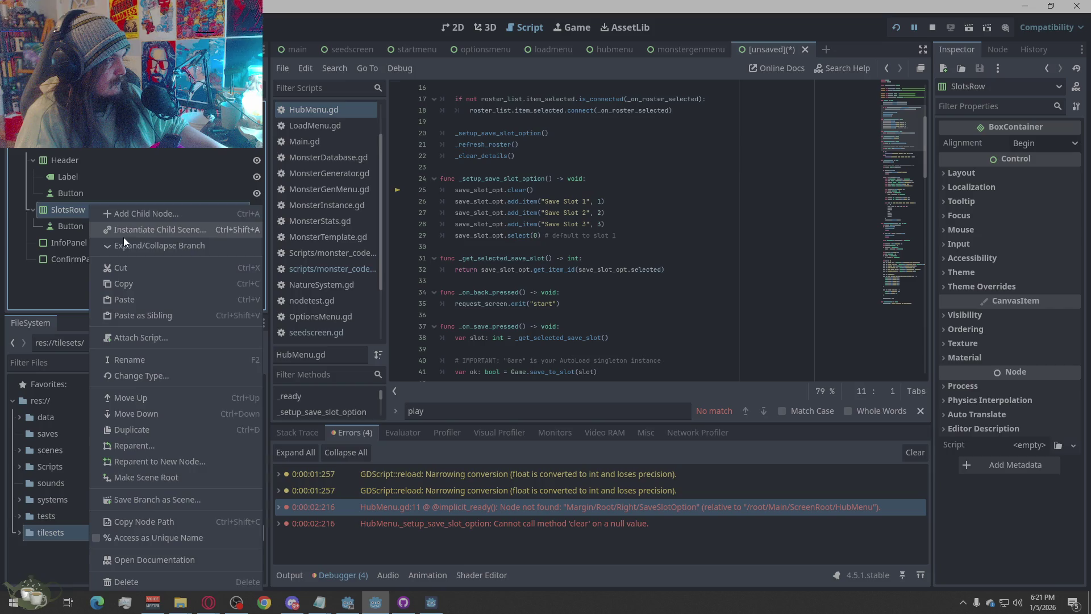
{"action": "left_click", "coordinate": [143, 220]}
{"action": "left_click", "coordinate": [455, 489]}
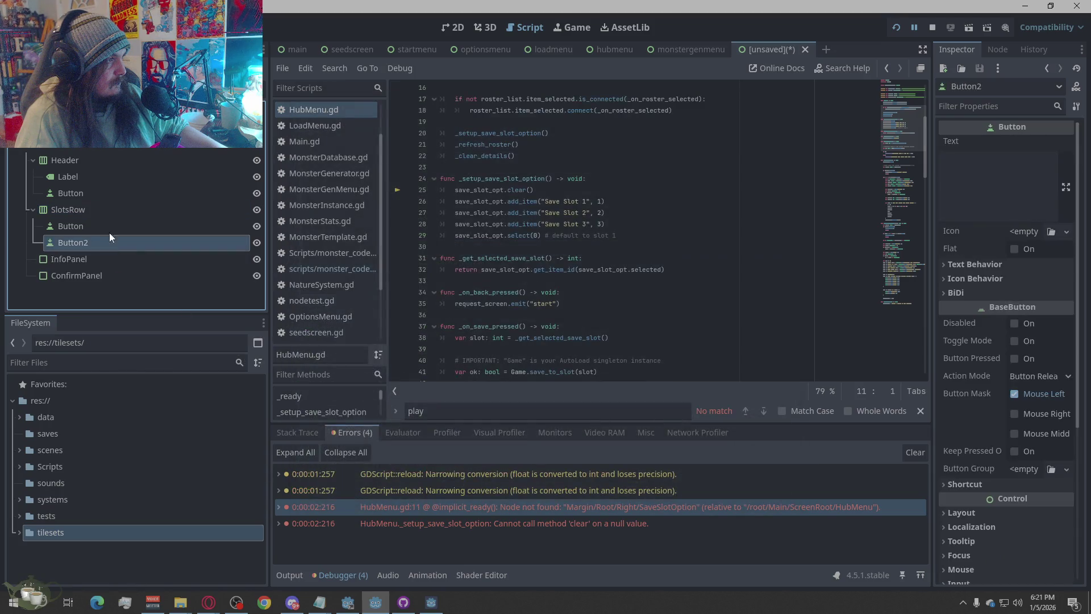
{"action": "right_click", "coordinate": [88, 209]}
{"action": "left_click", "coordinate": [164, 217]}
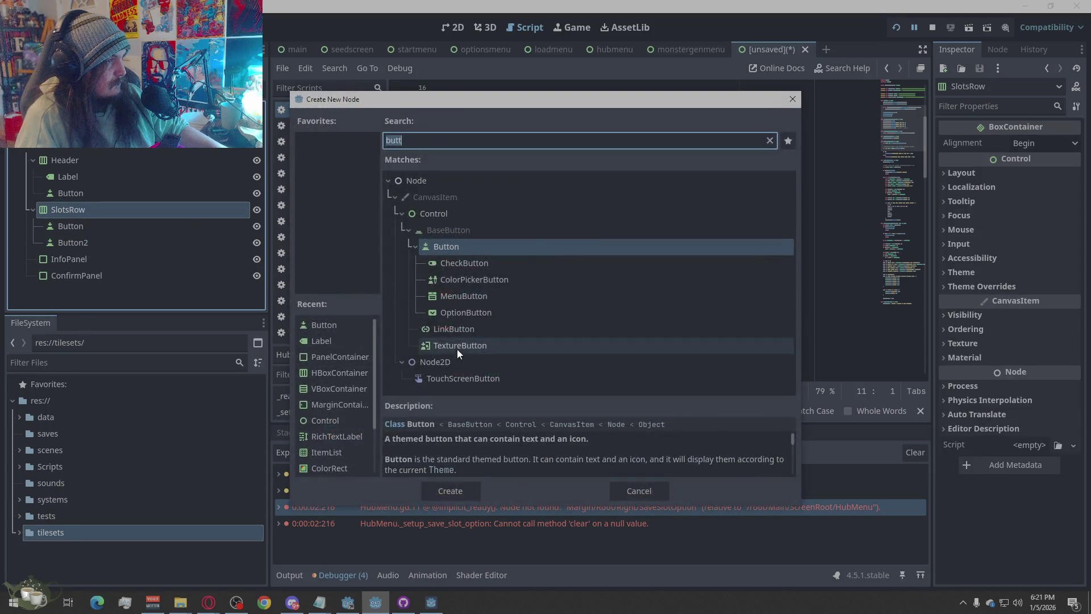
{"action": "left_click", "coordinate": [462, 492]}
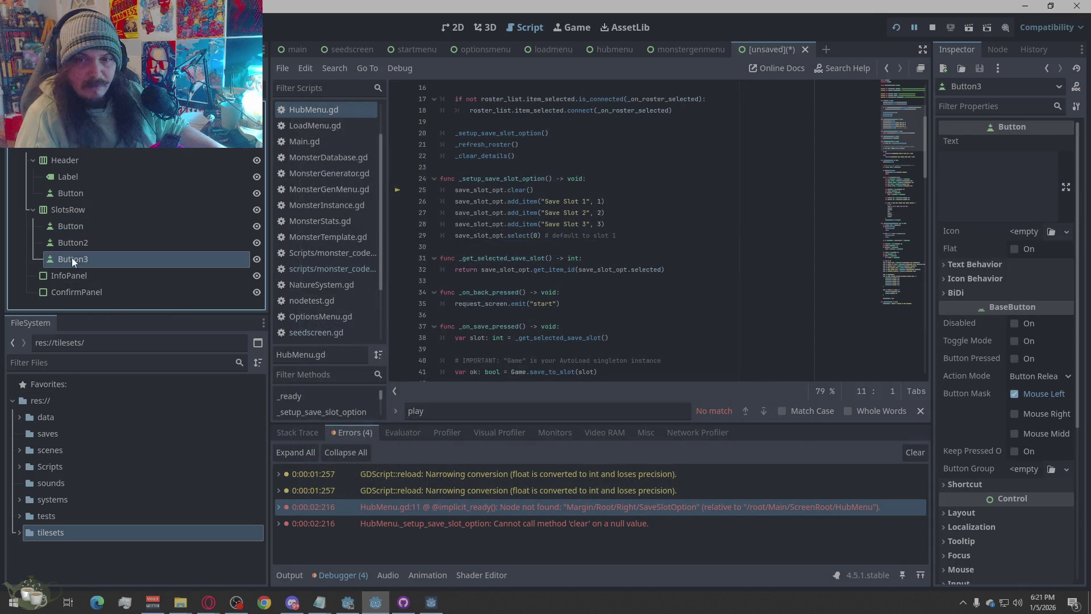
{"action": "left_click", "coordinate": [71, 274]}
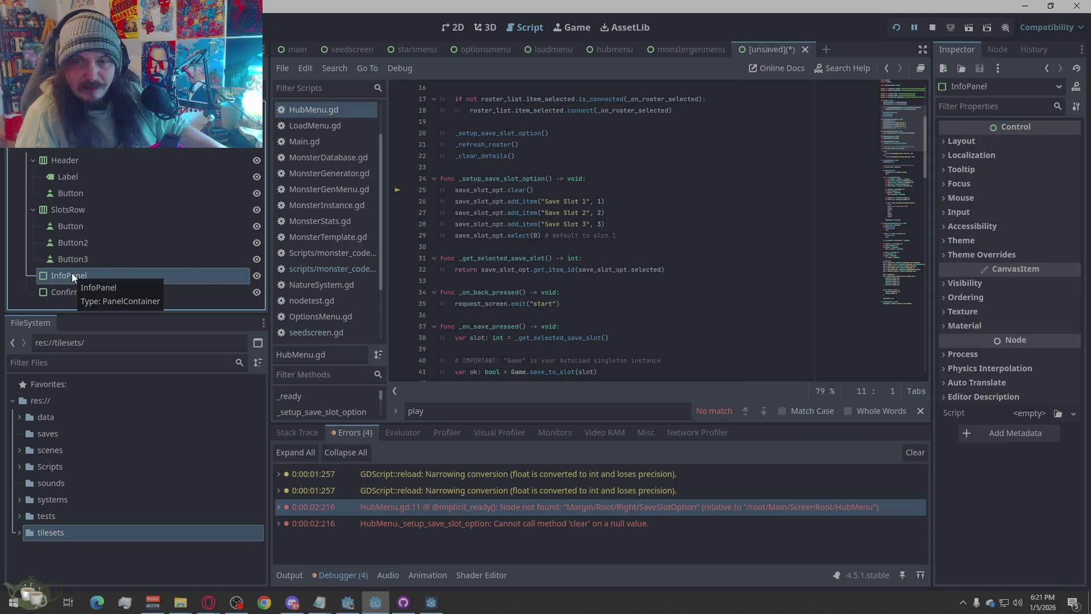
Add a RichTextLabel child under InfoPanel.
{"action": "right_click", "coordinate": [66, 280]}
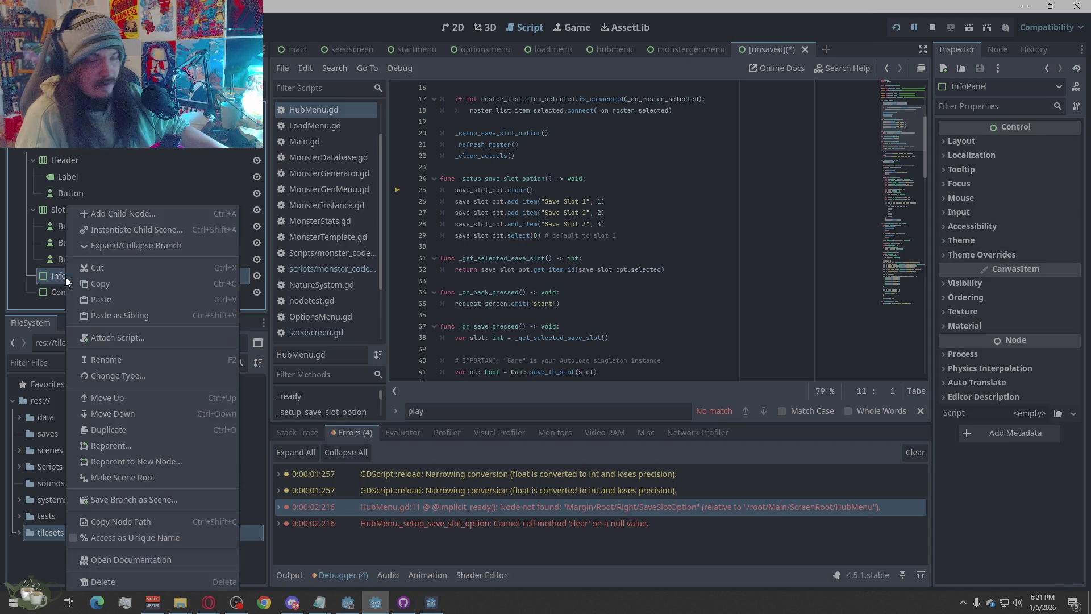
{"action": "left_click", "coordinate": [145, 213]}
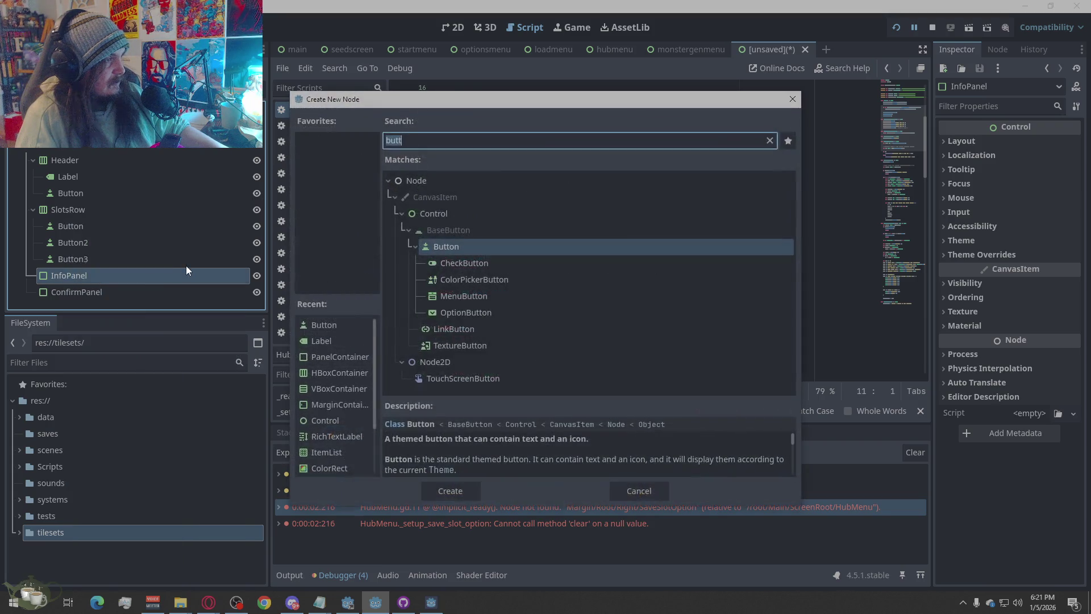
{"action": "type", "text": "ric"}
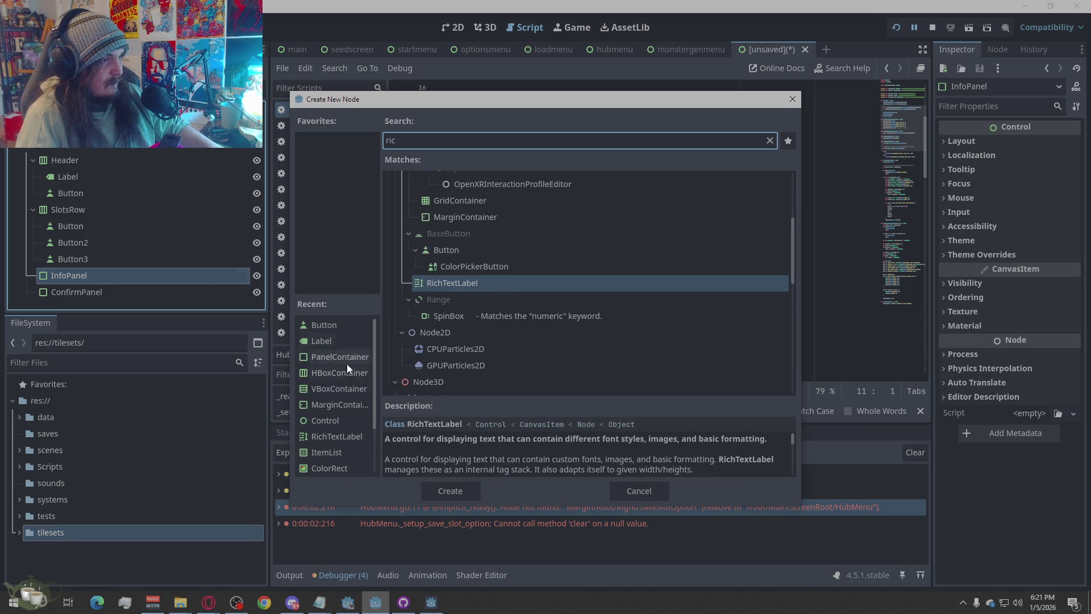
{"action": "left_click", "coordinate": [446, 492]}
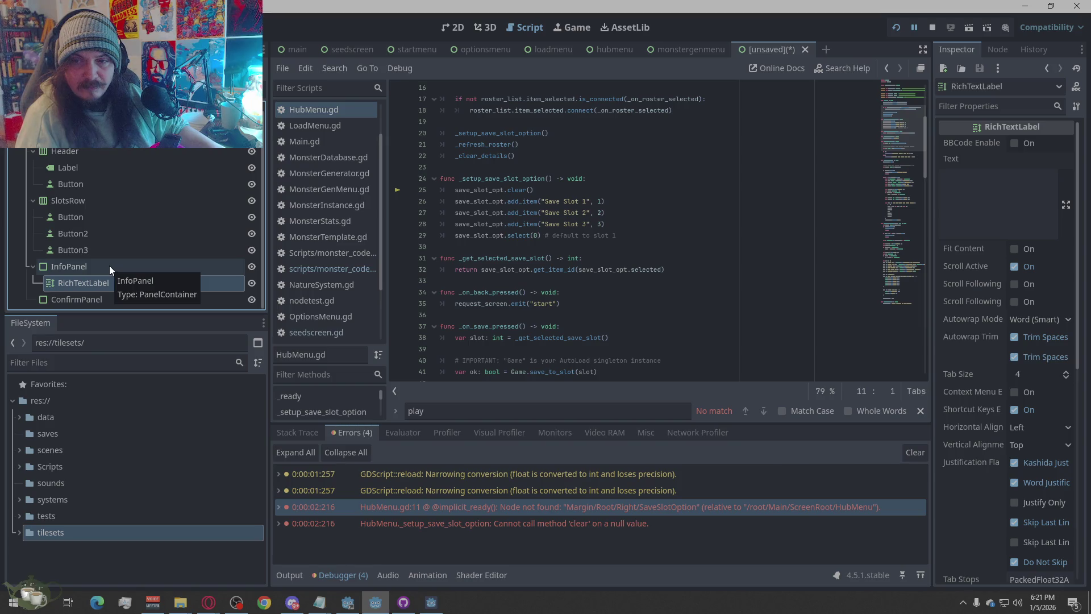
{"action": "left_click", "coordinate": [108, 298]}
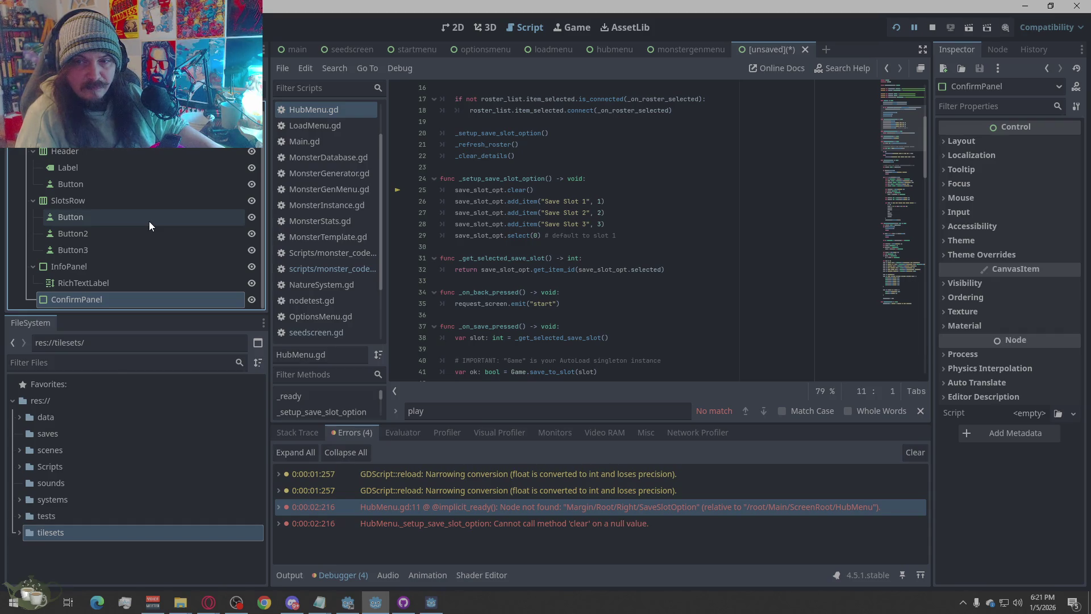
{"action": "right_click", "coordinate": [86, 299]}
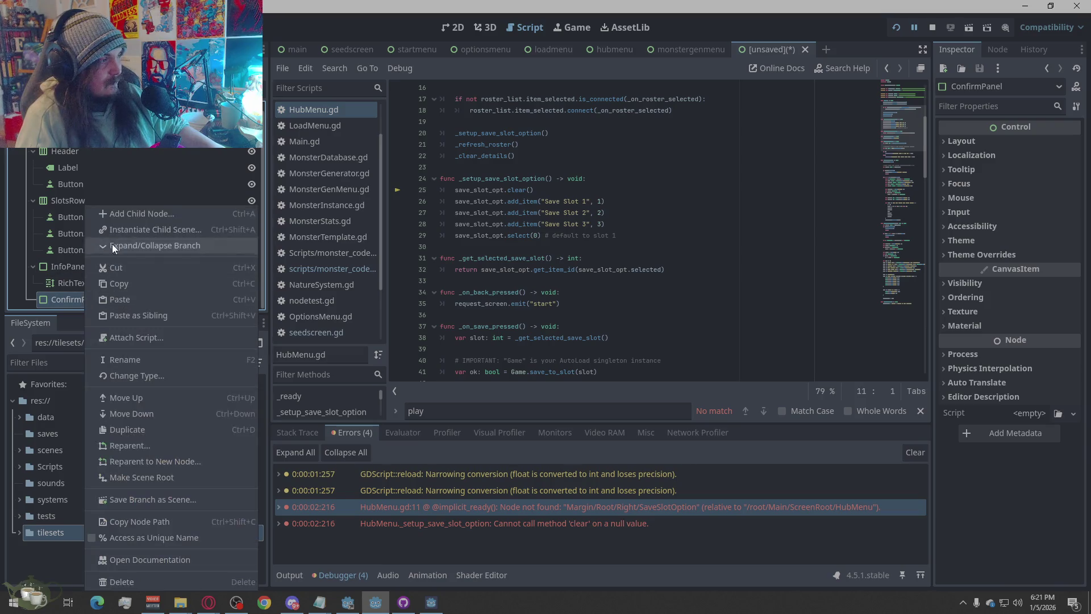
Add a Label and an HBoxContainer as children of ConfirmPanel.
{"action": "left_click", "coordinate": [63, 292]}
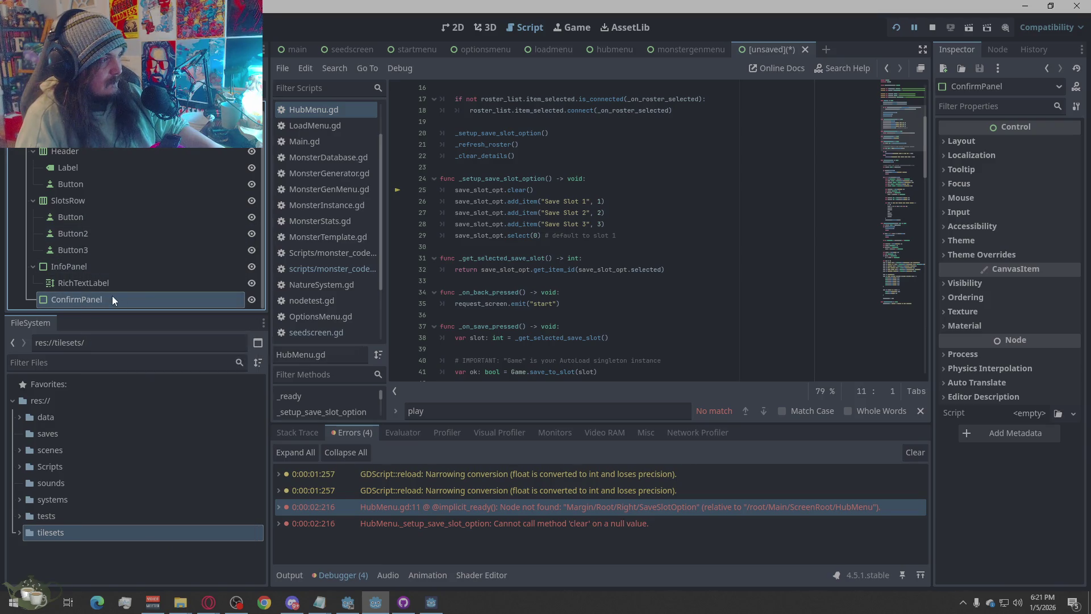
{"action": "right_click", "coordinate": [112, 296]}
{"action": "left_click", "coordinate": [160, 216]}
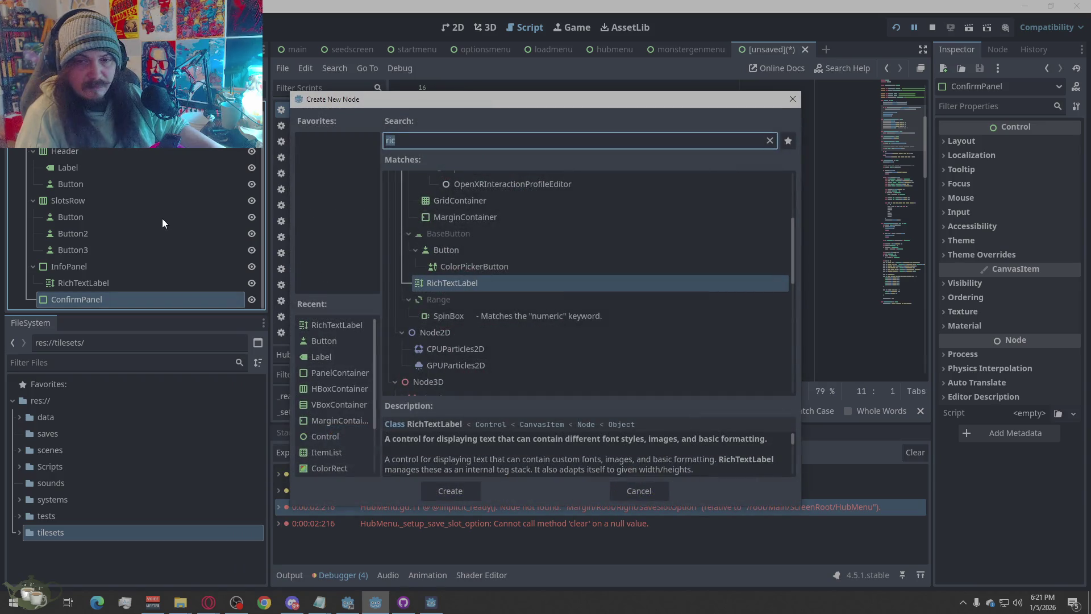
{"action": "type", "text": "la"}
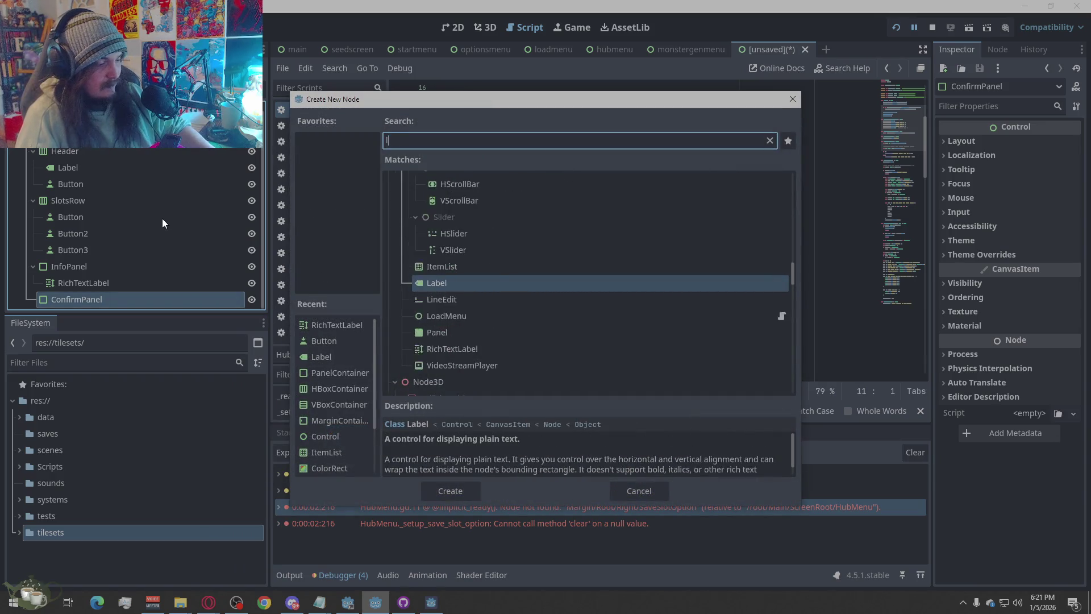
{"action": "left_click", "coordinate": [451, 489]}
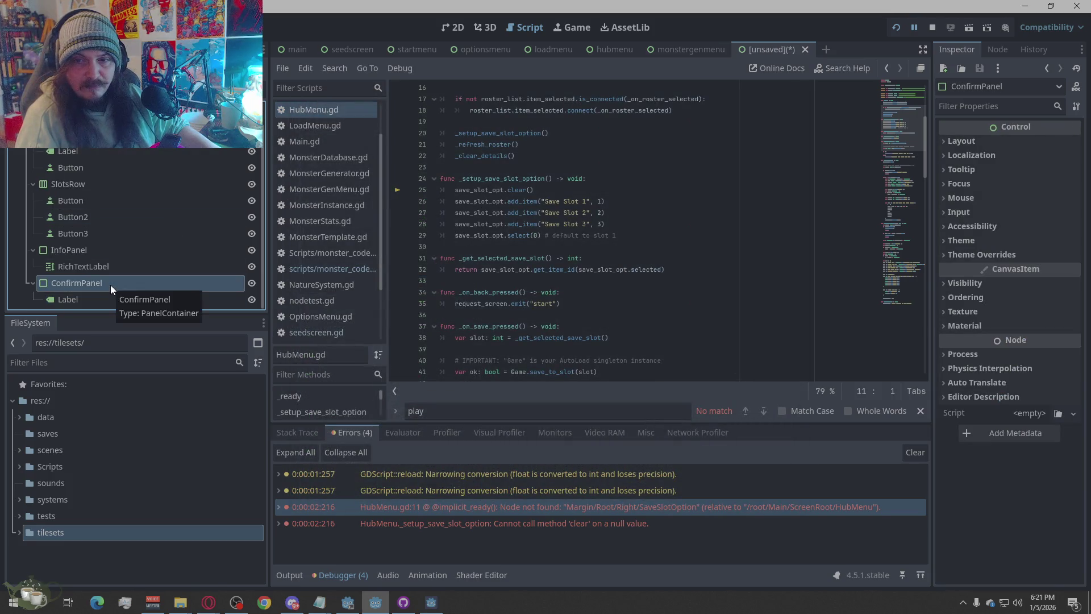
{"action": "right_click", "coordinate": [110, 285]}
{"action": "left_click", "coordinate": [174, 214]}
{"action": "type", "text": "hb"}
{"action": "left_click", "coordinate": [446, 486]}
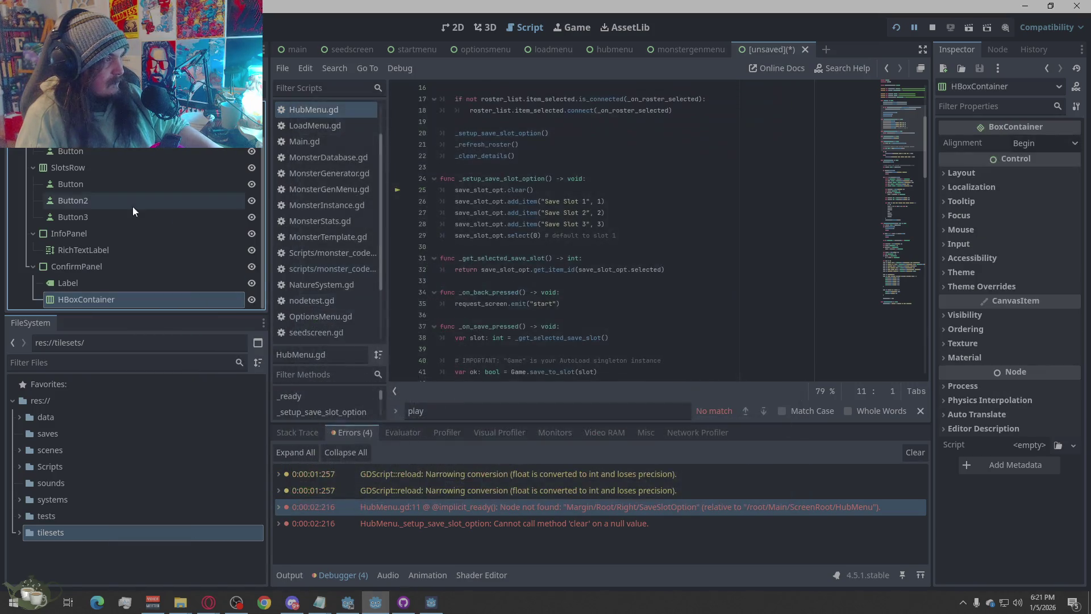
Add Button and Button2 inside ConfirmPanel's HBoxContainer.
{"action": "double_click", "coordinate": [87, 295]}
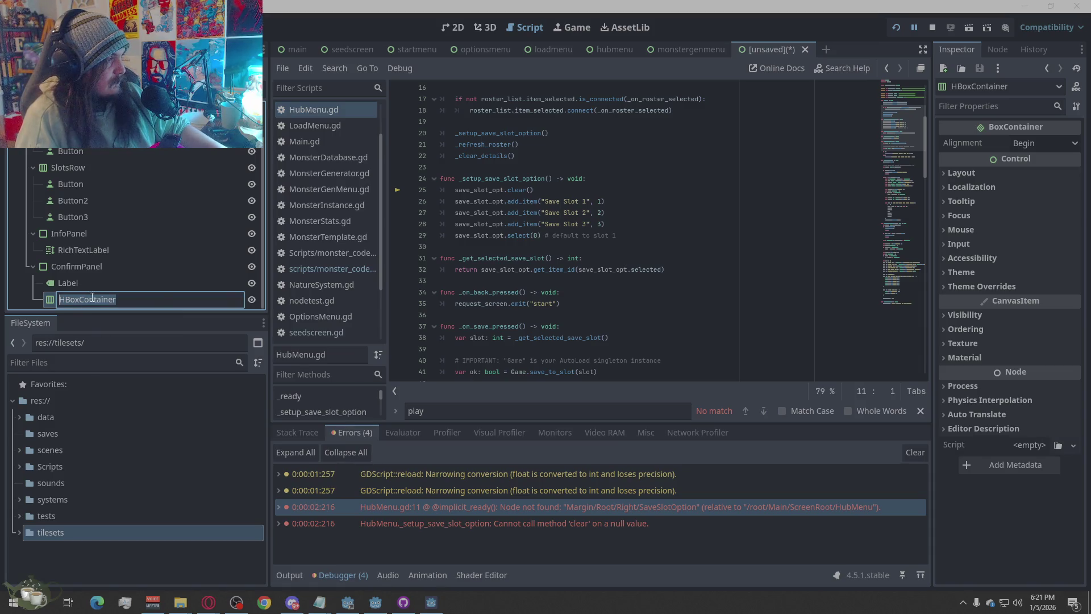
{"action": "left_click", "coordinate": [53, 299]}
{"action": "key", "text": "ctrl+a"}
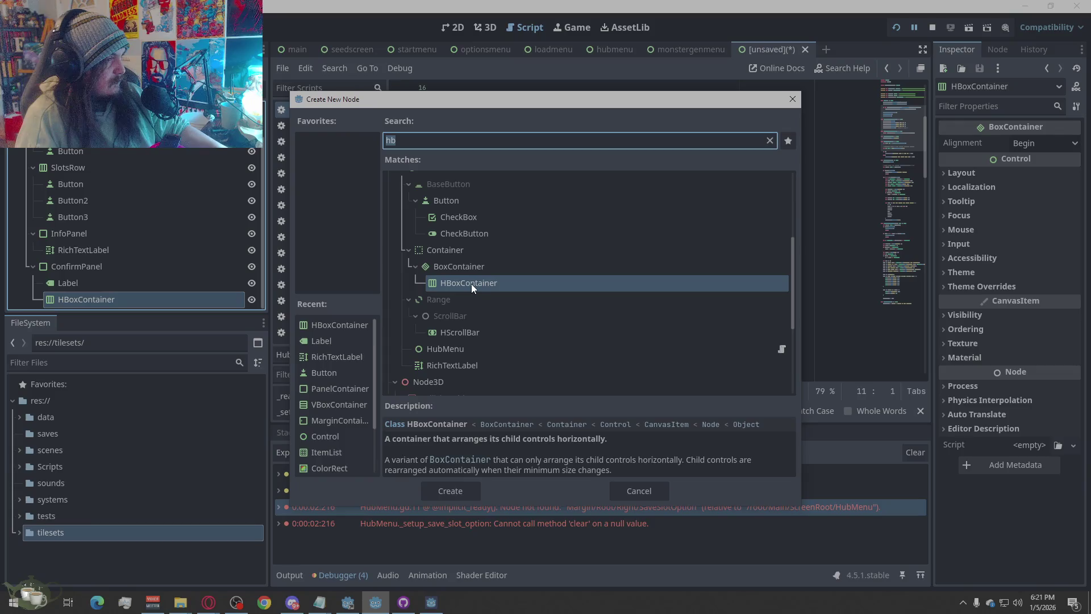
{"action": "type", "text": "butt"}
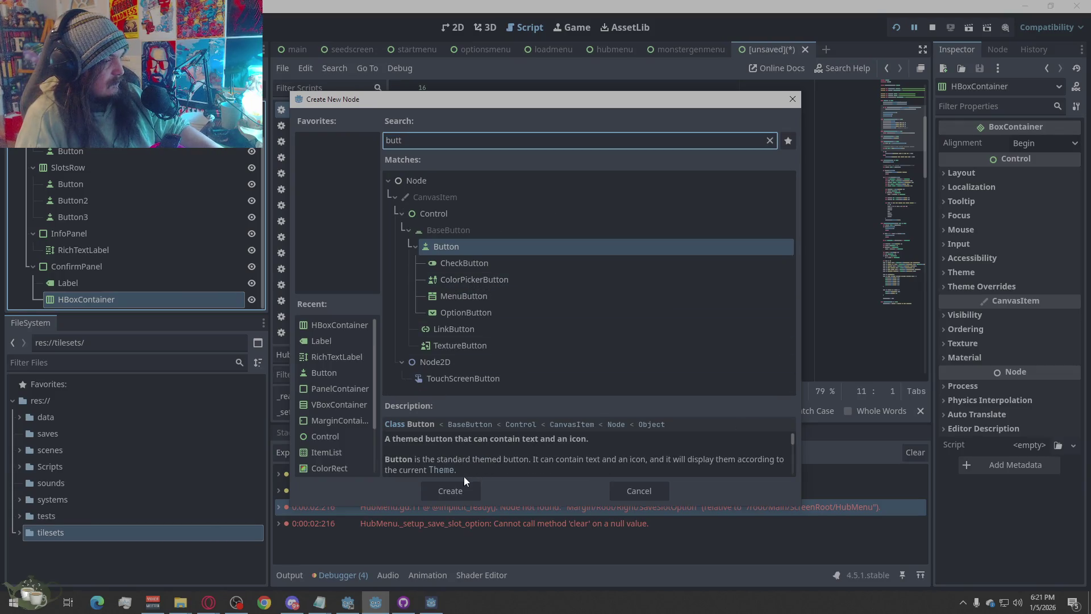
{"action": "left_click", "coordinate": [462, 487]}
{"action": "left_click", "coordinate": [88, 284]}
{"action": "key", "text": "ctrl+a"}
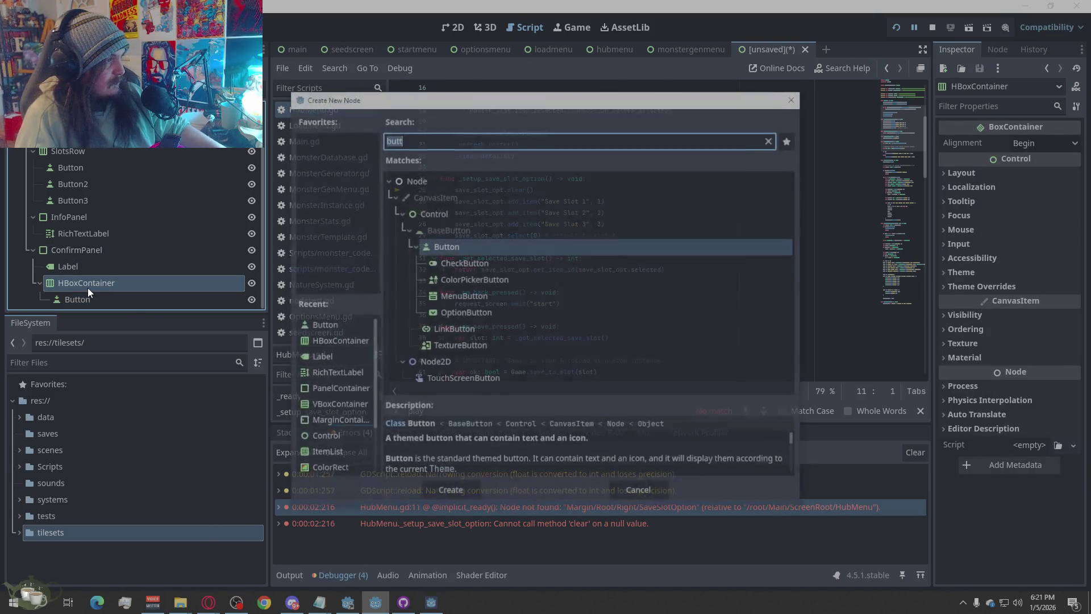
{"action": "key", "text": "Return"}
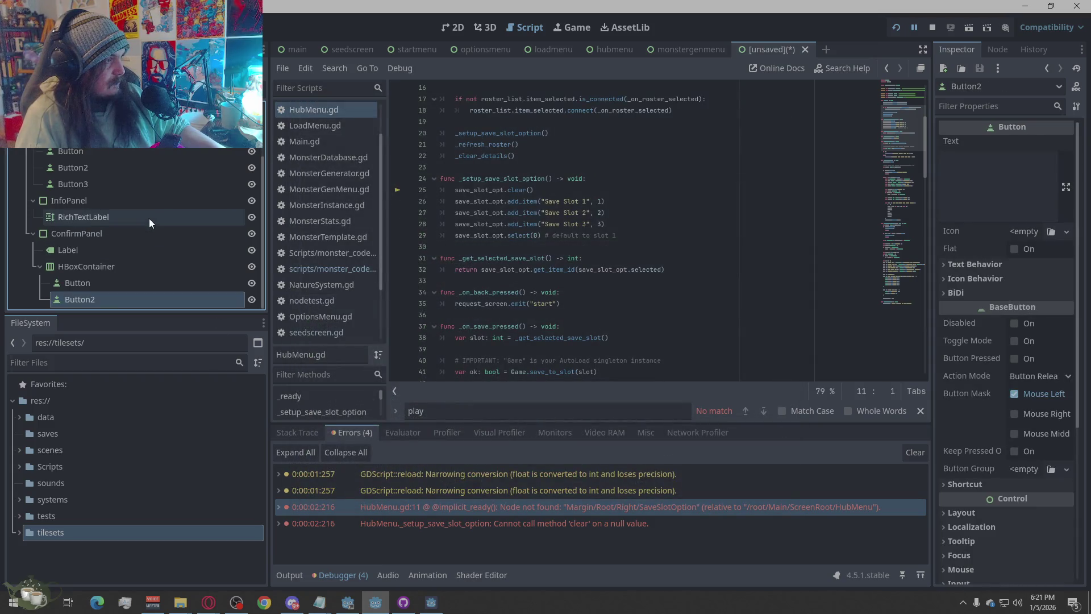
{"action": "scroll", "coordinate": [149, 218], "scroll_direction": "up", "scroll_amount": 2}
{"action": "scroll", "coordinate": [150, 223], "scroll_direction": "down", "scroll_amount": 1}
{"action": "scroll", "coordinate": [149, 219], "scroll_direction": "up", "scroll_amount": 1}
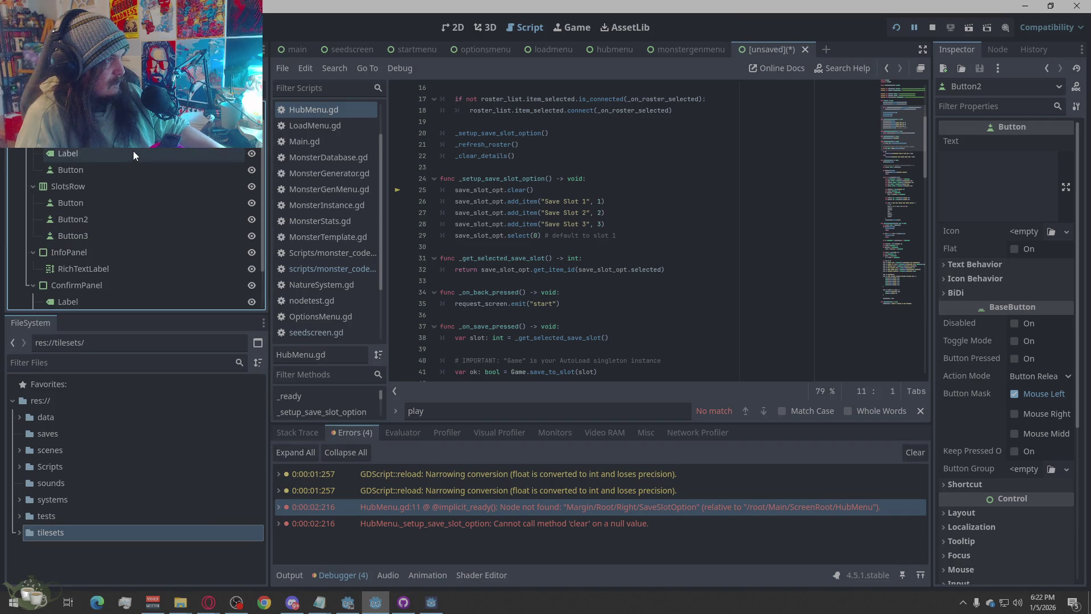
Rename Header's Label to TitleLabel and its Button to BackButton.
{"action": "double_click", "coordinate": [133, 151]}
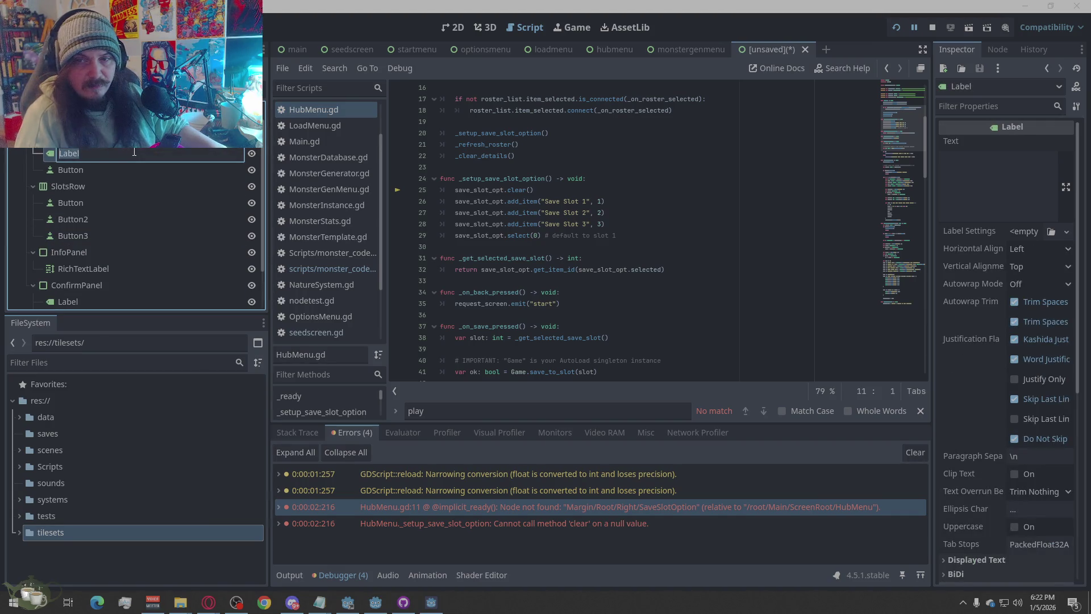
{"action": "type", "text": "Title"}
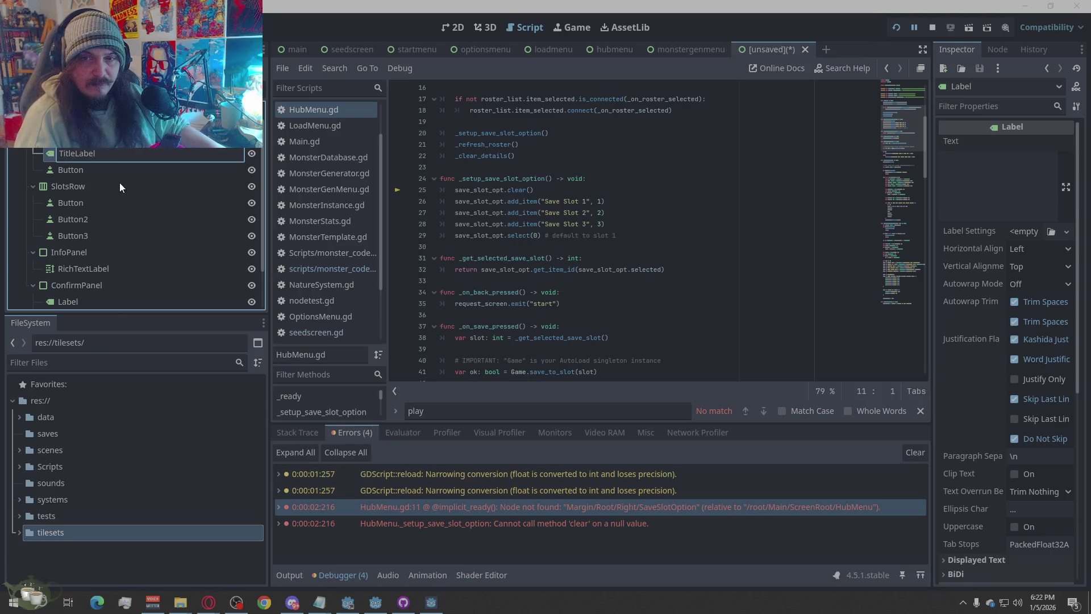
{"action": "double_click", "coordinate": [91, 170]}
{"action": "type", "text": "Ba"}
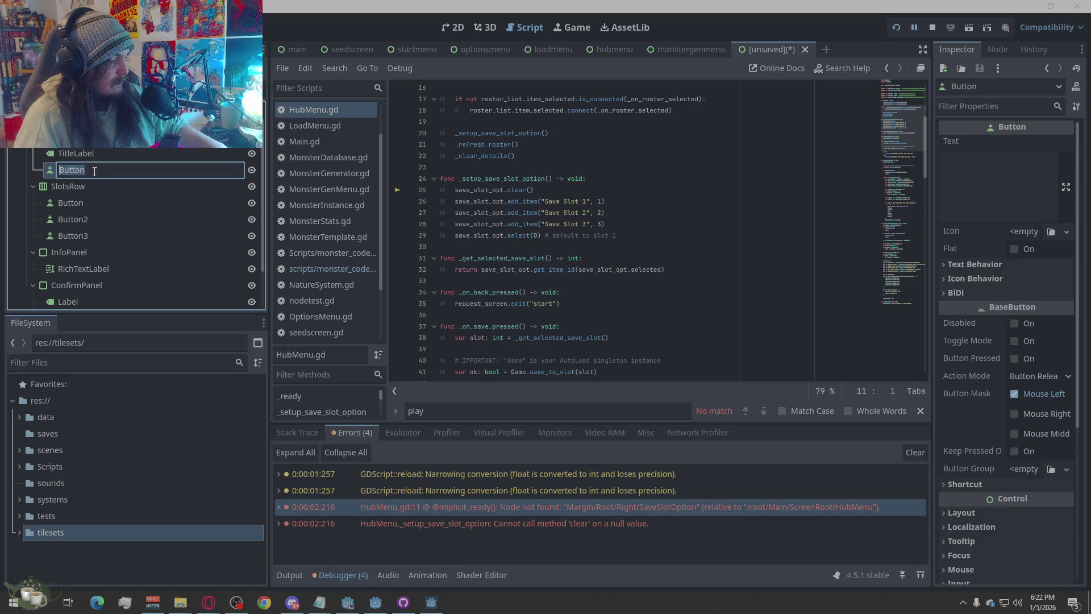
{"action": "type", "text": "ckButton"}
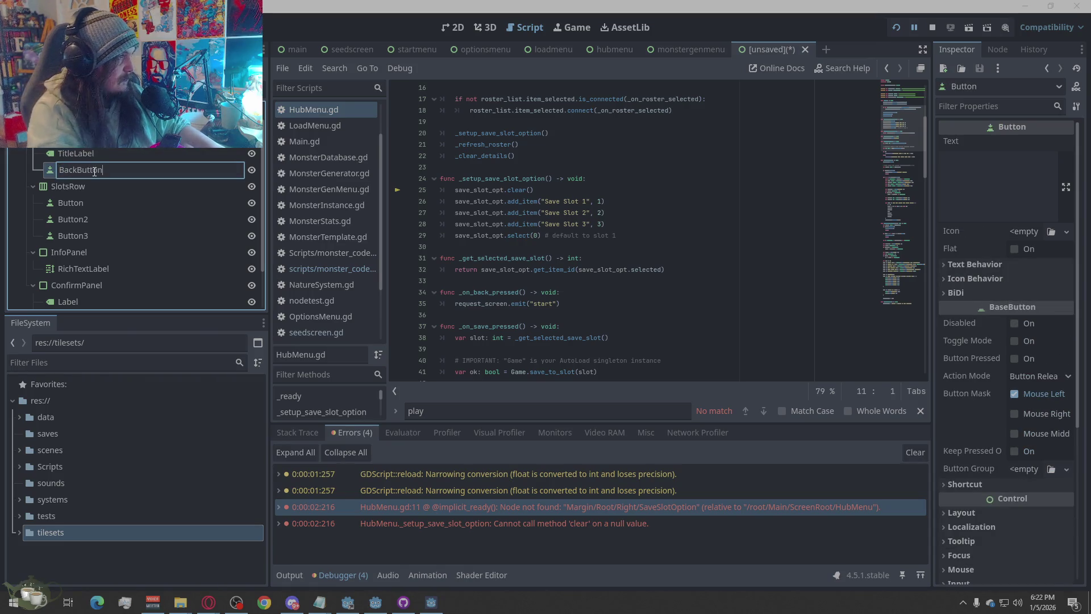
Rename the SlotsRow buttons to Slot1Button, Slot2Button and Slot3Button.
{"action": "left_click", "coordinate": [67, 200]}
{"action": "double_click", "coordinate": [67, 200]}
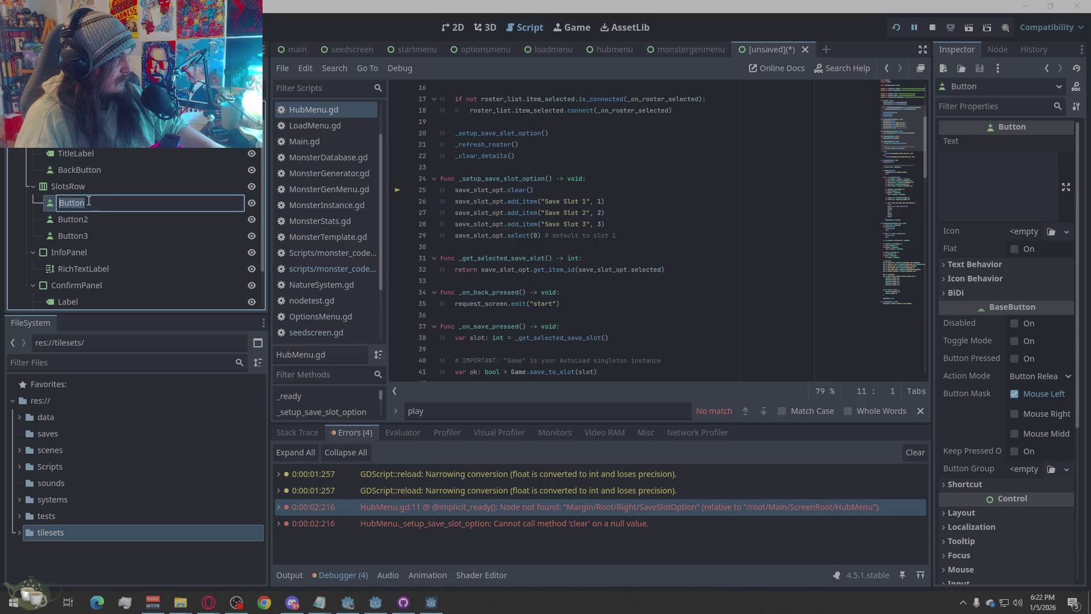
{"action": "type", "text": "S"}
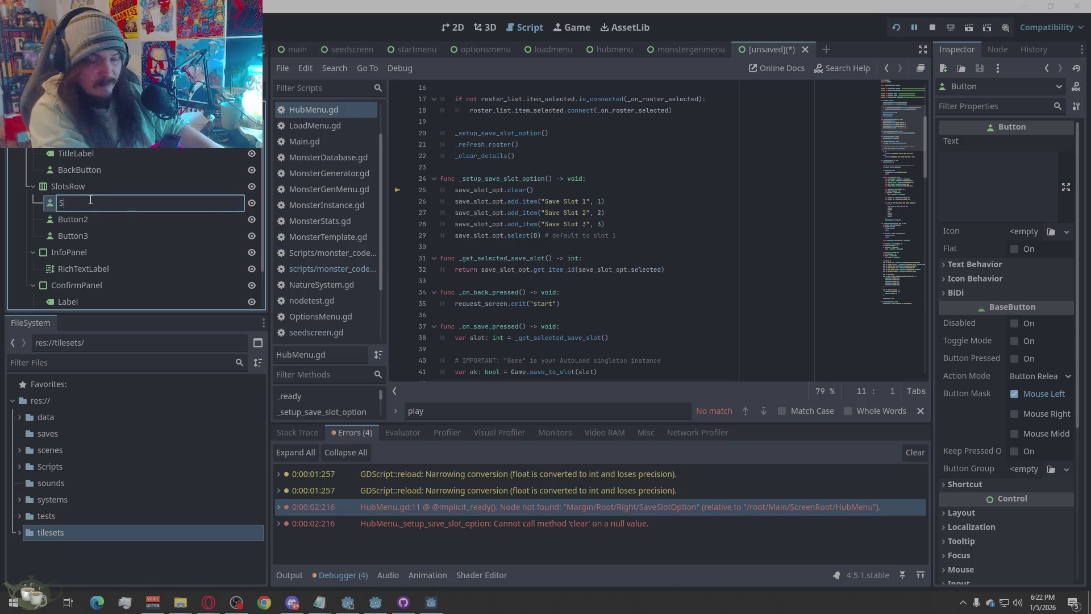
{"action": "type", "text": "lot1Button"}
{"action": "key", "text": "Return"}
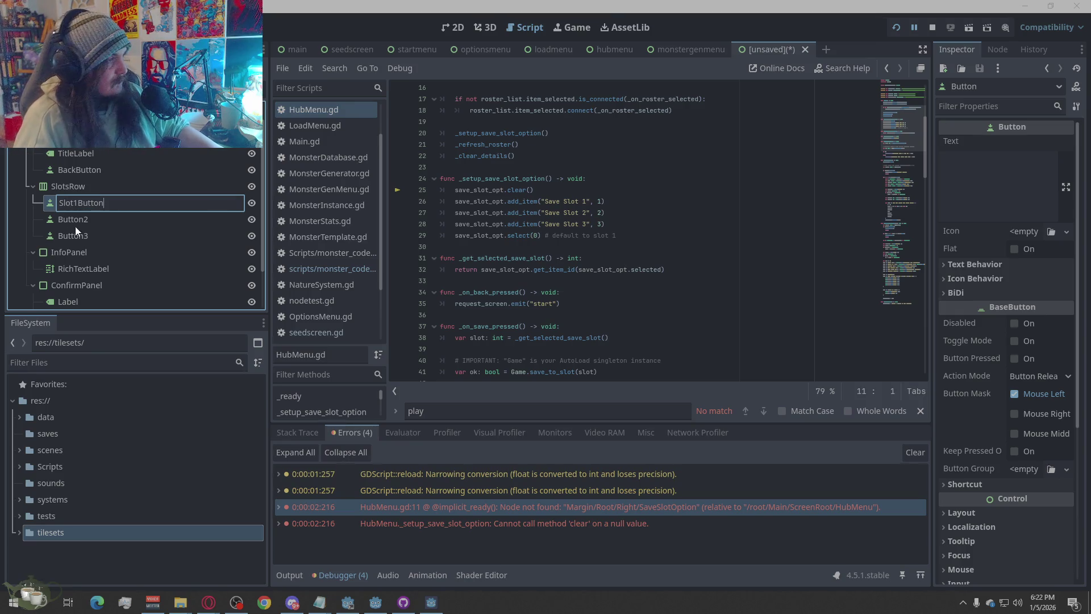
{"action": "left_click", "coordinate": [84, 219]}
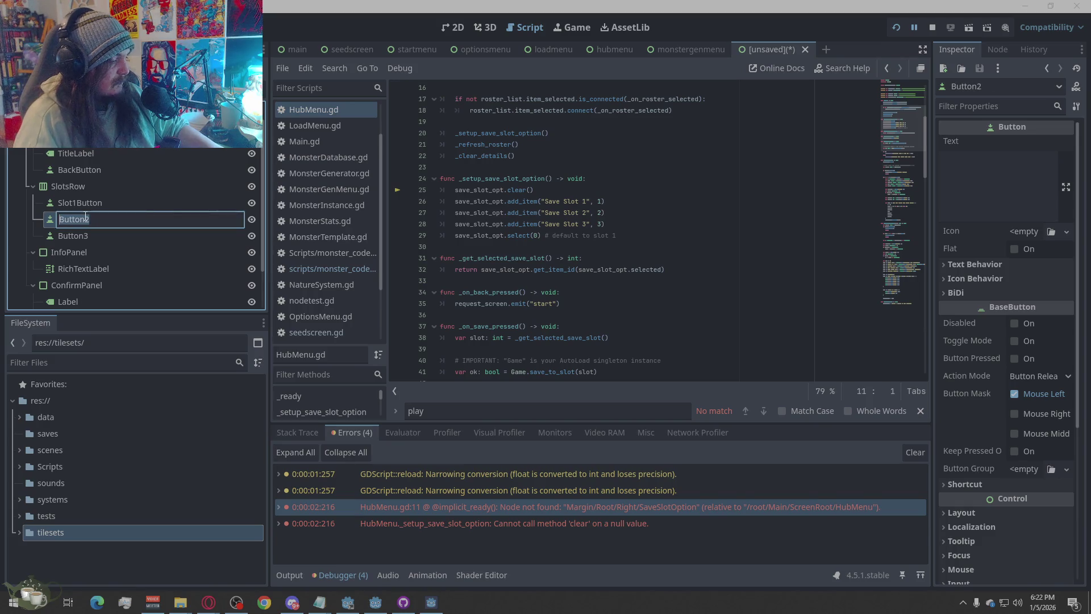
{"action": "double_click", "coordinate": [84, 219]}
{"action": "type", "text": "Slot2Butto"}
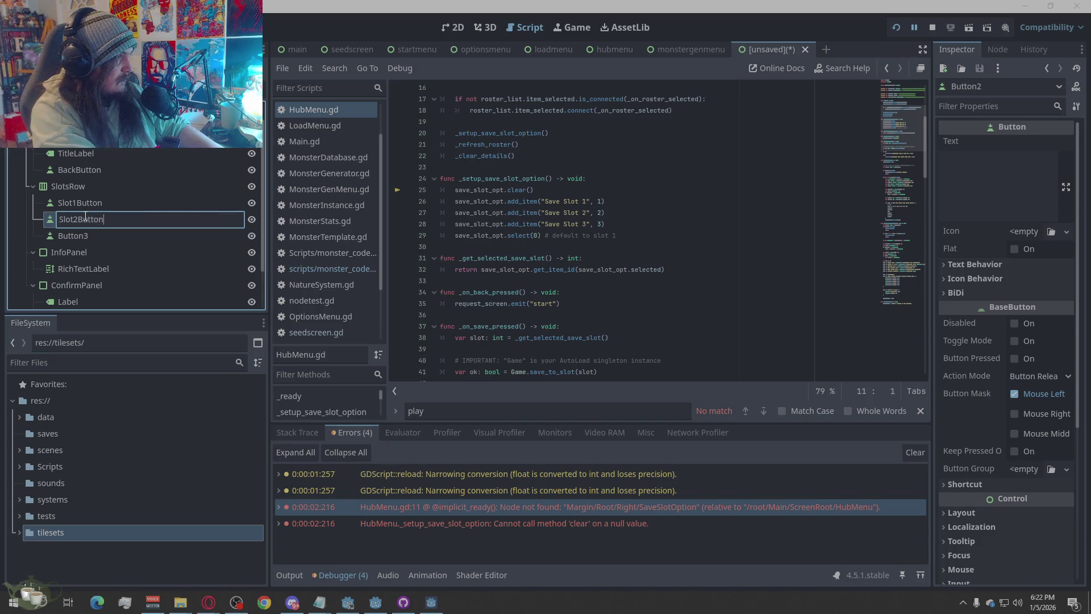
{"action": "type", "text": "n"}
{"action": "key", "text": "Return"}
{"action": "left_click", "coordinate": [63, 237]}
{"action": "left_click", "coordinate": [63, 237]}
{"action": "type", "text": "Slot3"}
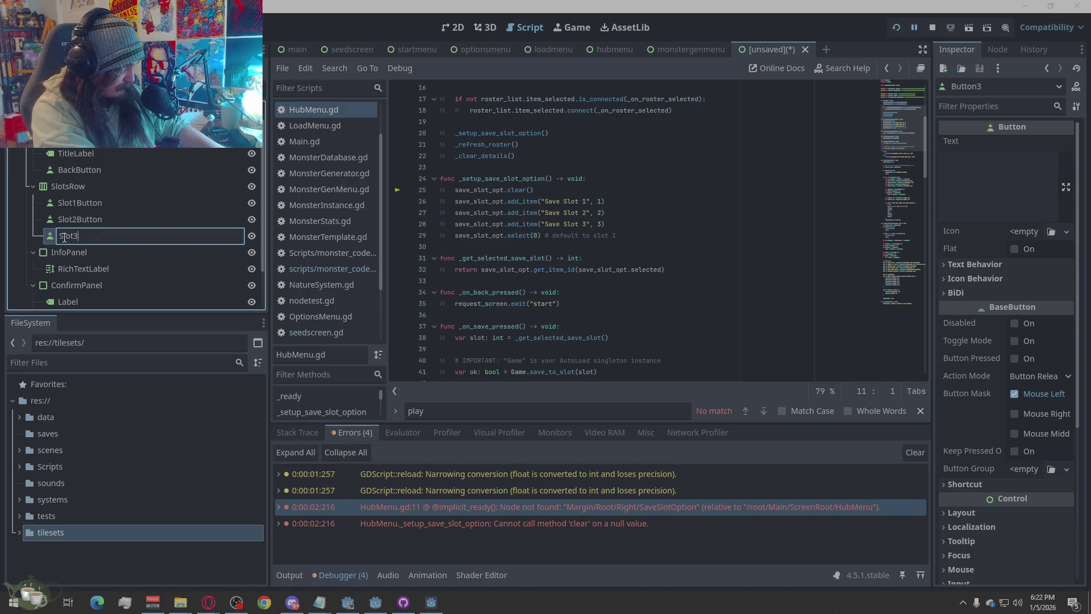
{"action": "type", "text": "Button"}
{"action": "key", "text": "Return"}
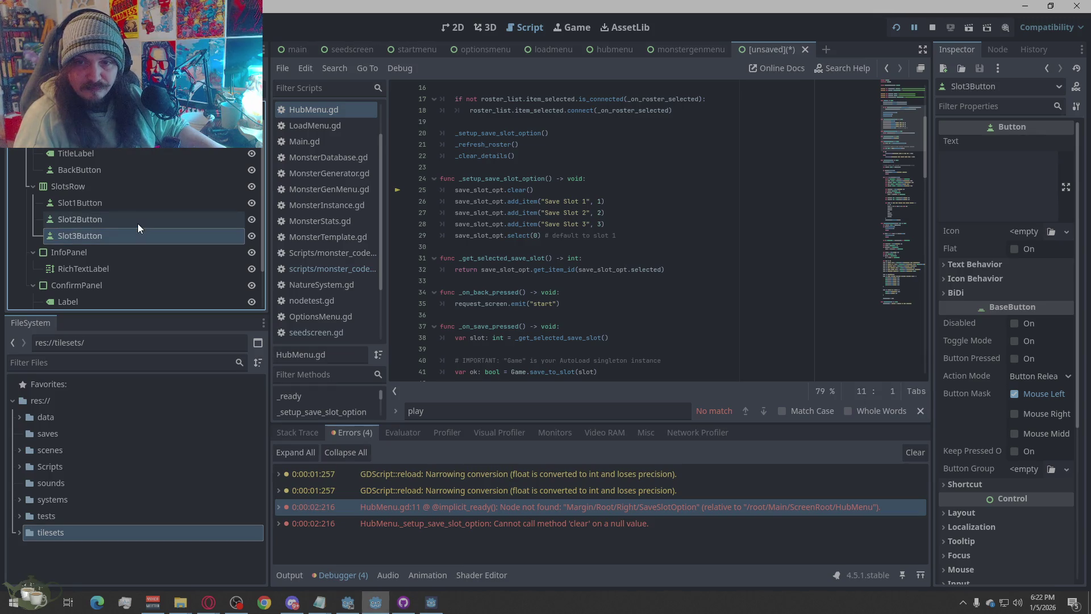
{"action": "double_click", "coordinate": [87, 250]}
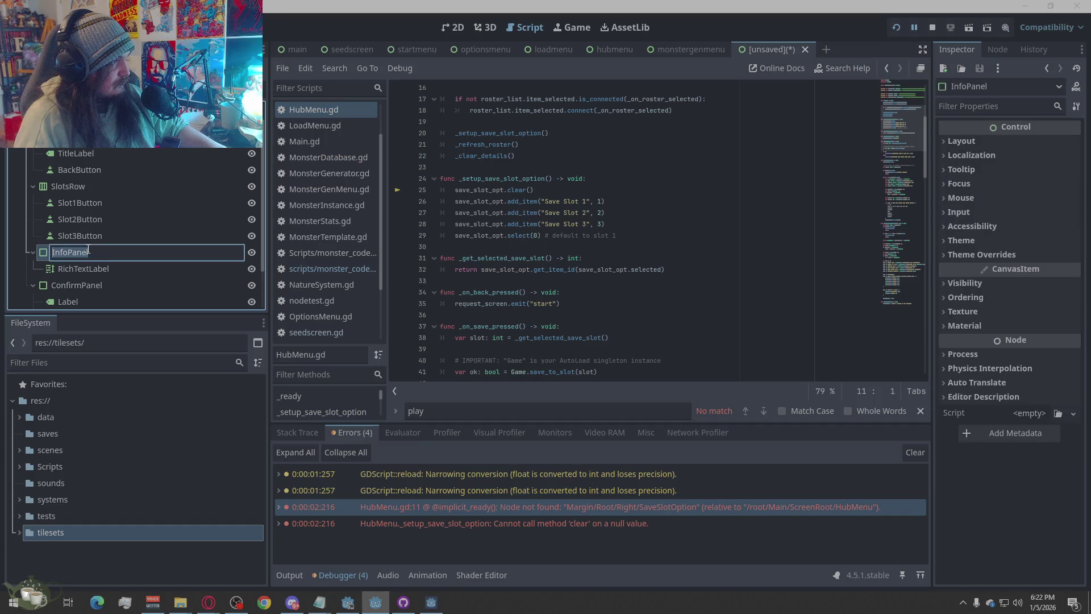
Rename InfoPanel's RichTextLabel to InfoLabel.
{"action": "left_click", "coordinate": [98, 268]}
{"action": "left_click", "coordinate": [97, 268]}
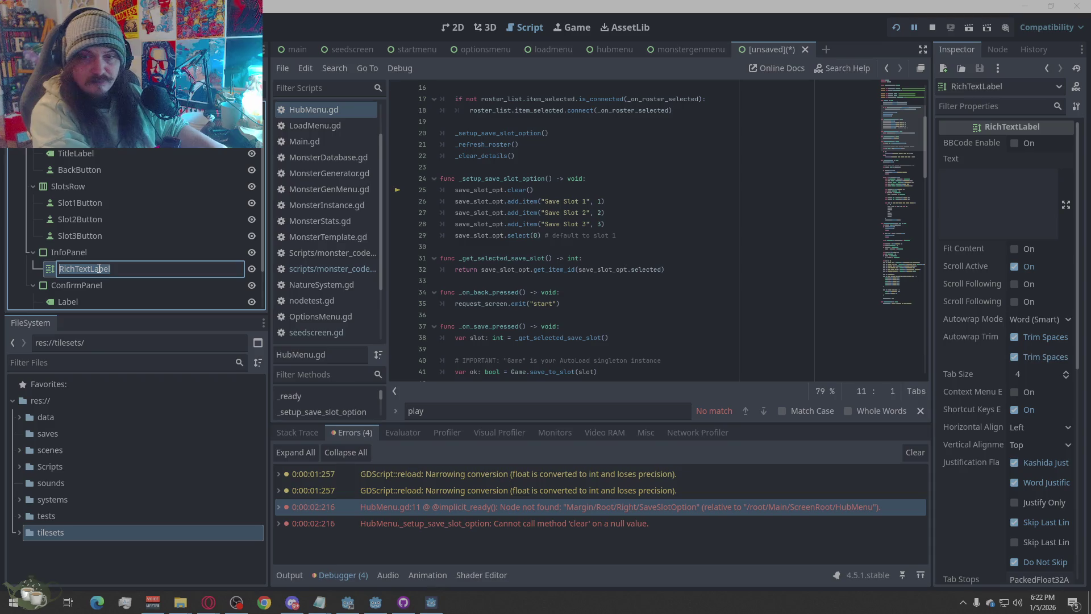
{"action": "type", "text": "InfoLabel"}
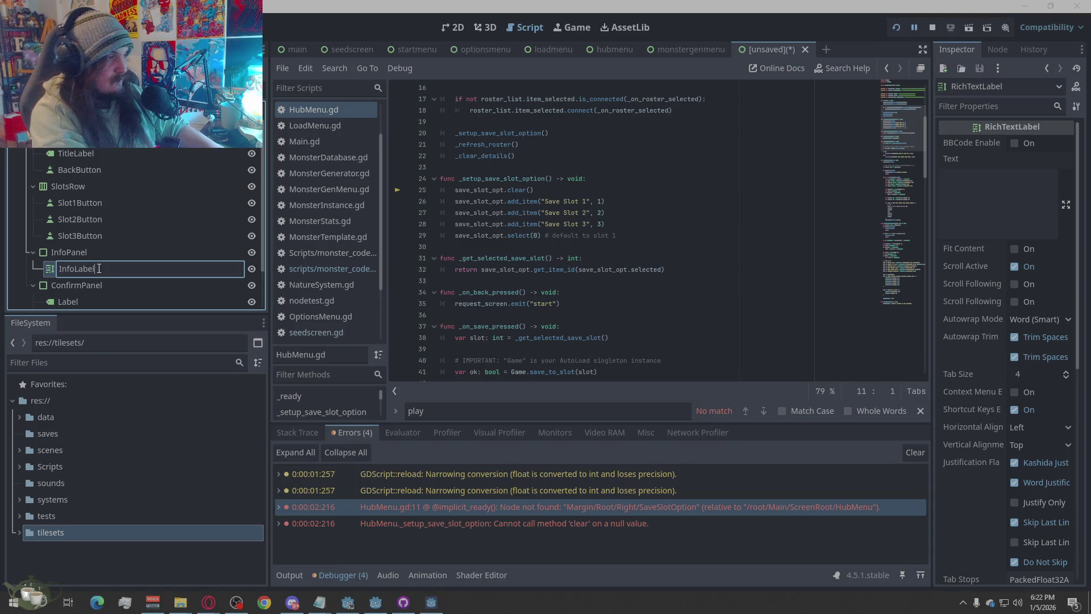
{"action": "key", "text": "Return"}
{"action": "scroll", "coordinate": [125, 251], "scroll_direction": "down", "scroll_amount": 1}
Rename ConfirmPanel's Label to ConfirmLabel.
{"action": "left_click", "coordinate": [98, 253]}
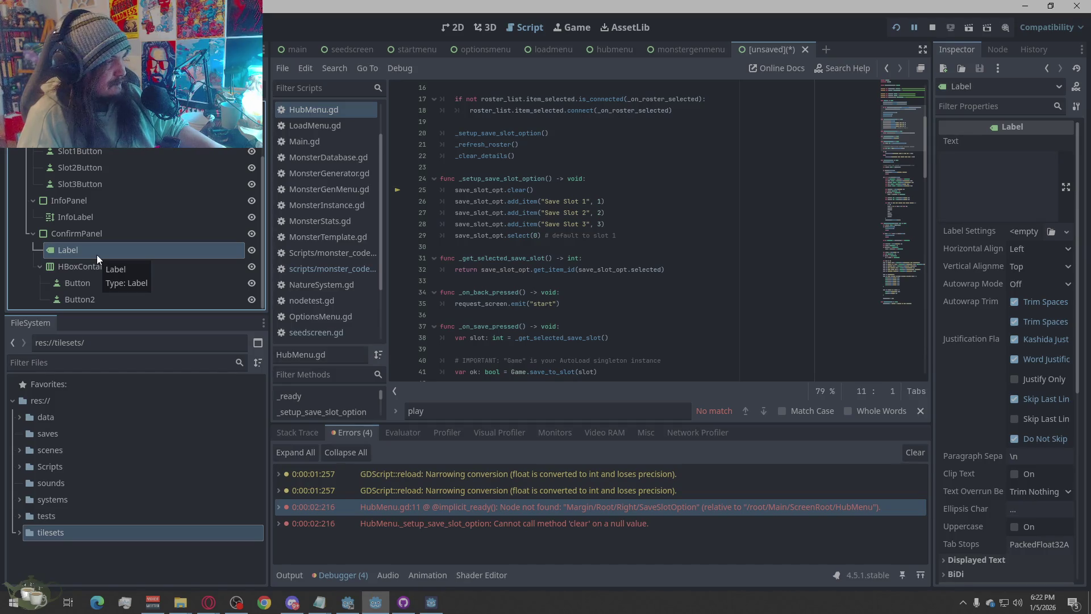
{"action": "double_click", "coordinate": [97, 255]}
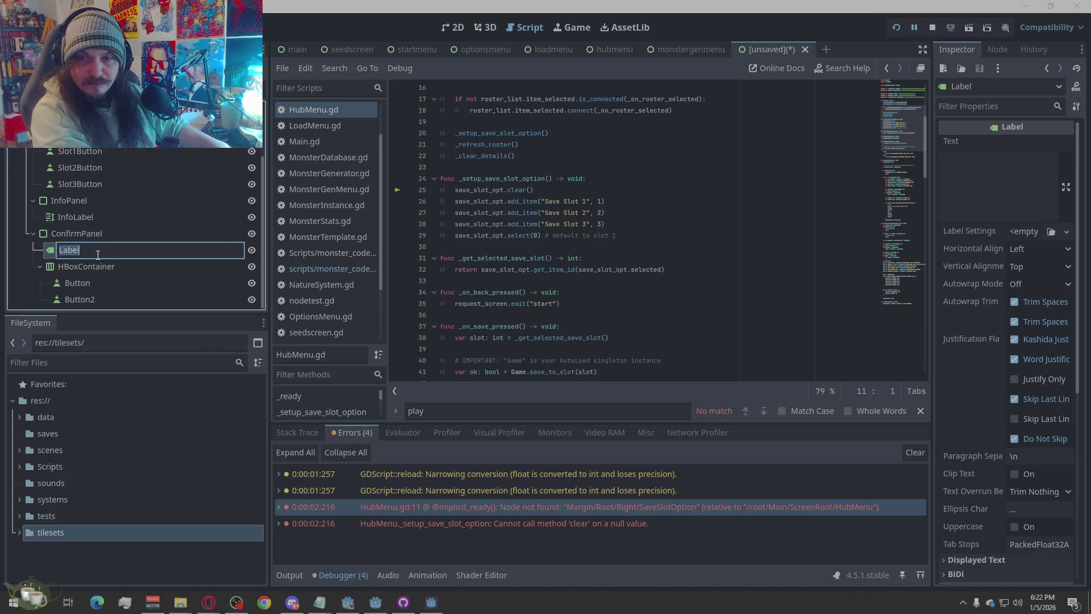
{"action": "type", "text": "Confirm"}
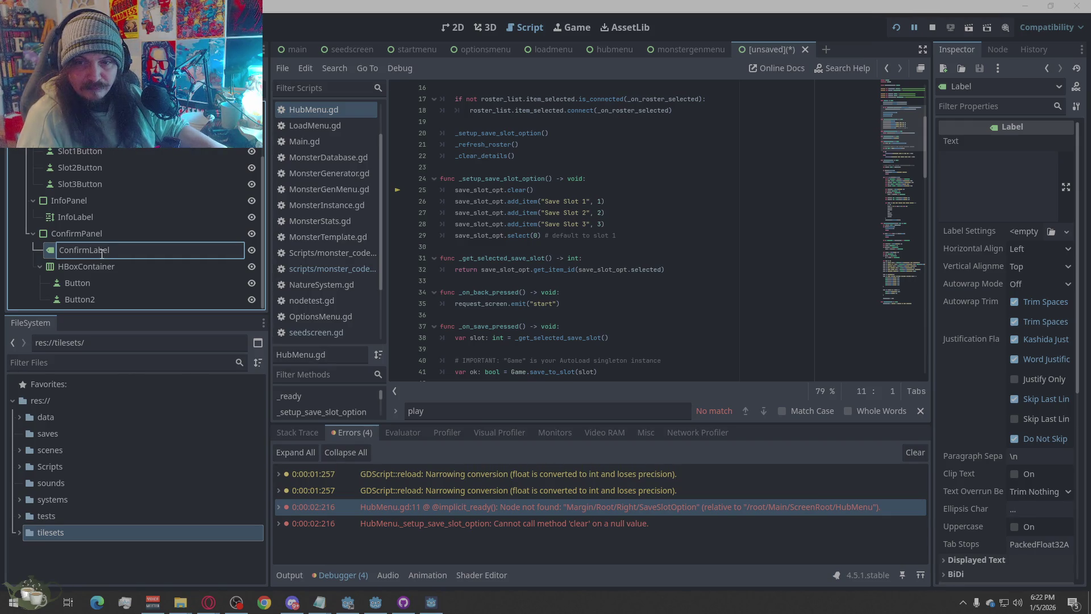
{"action": "left_click", "coordinate": [88, 234]}
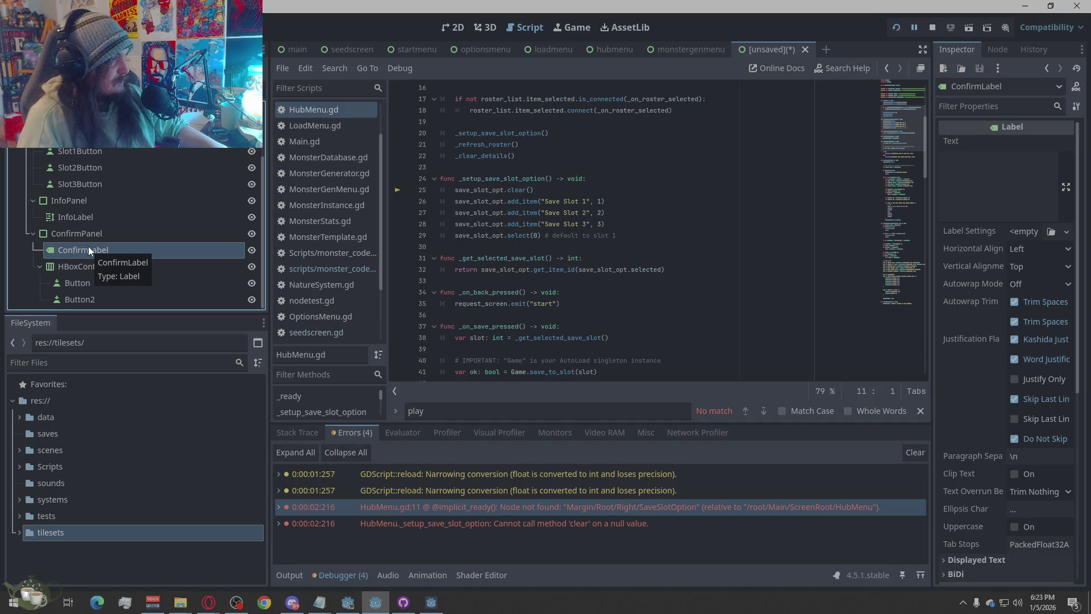
{"action": "left_click", "coordinate": [80, 233]}
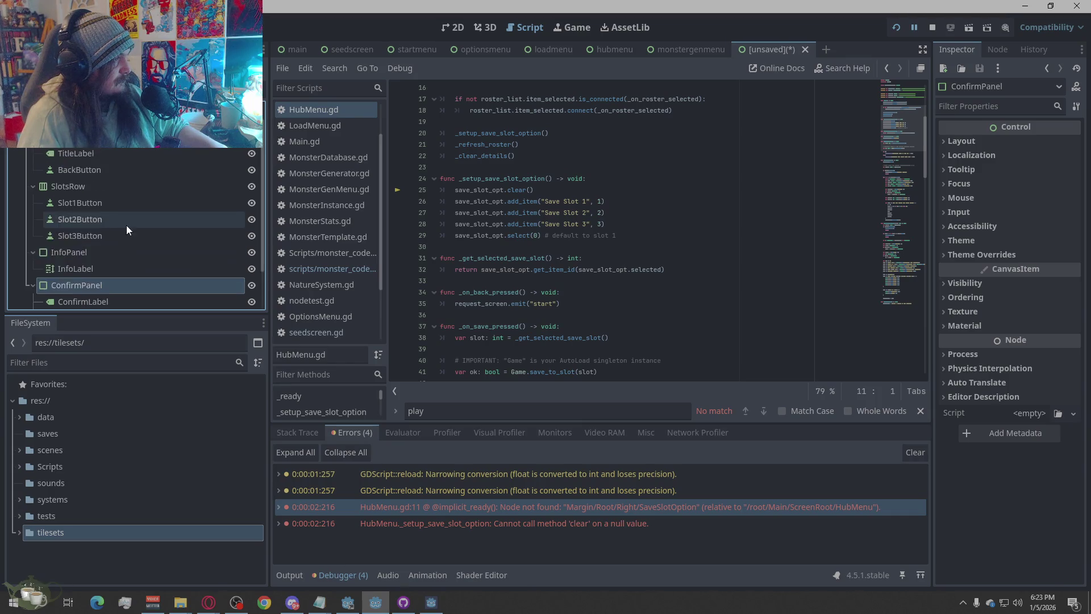
{"action": "right_click", "coordinate": [91, 233]}
Add a new HBoxContainer child under ConfirmPanel and move it to the top of ConfirmPanel.
{"action": "left_click", "coordinate": [150, 214]}
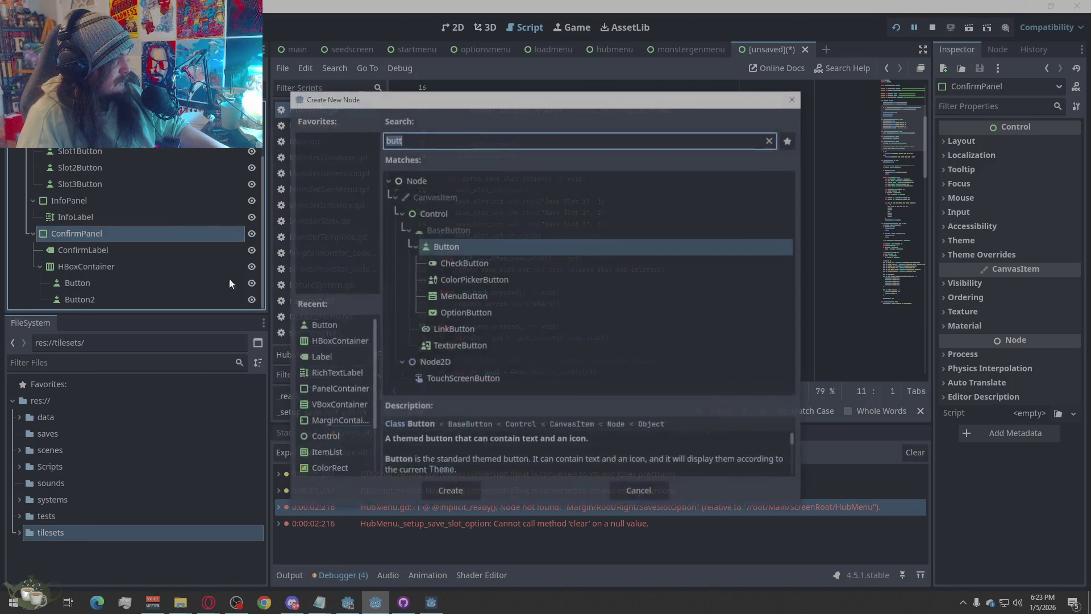
{"action": "type", "text": "hb"}
{"action": "left_click", "coordinate": [455, 490]}
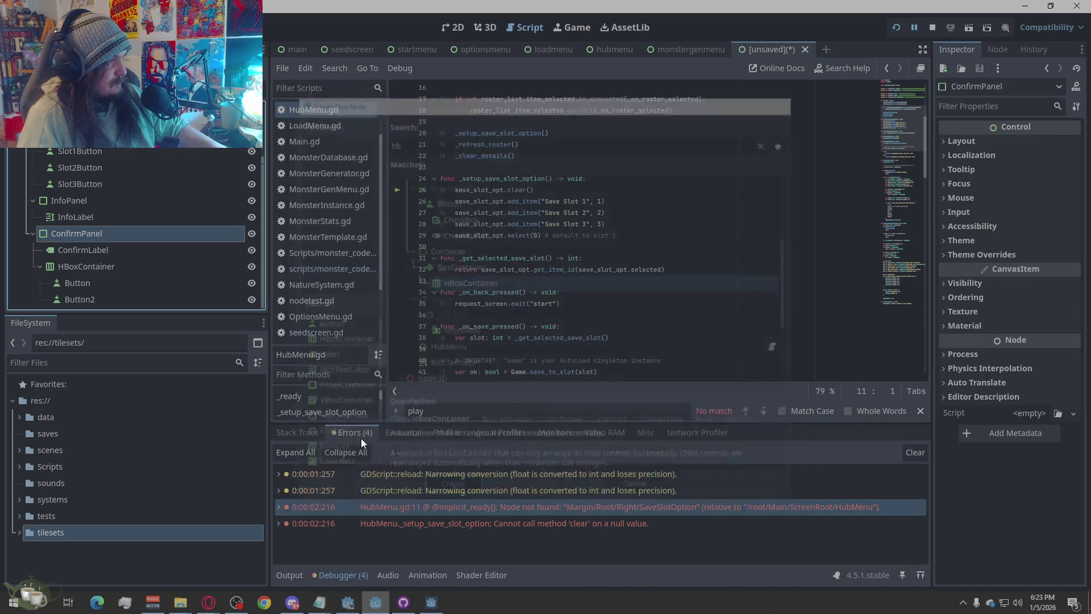
{"action": "left_click_drag", "start_coordinate": [72, 299], "coordinate": [65, 226]}
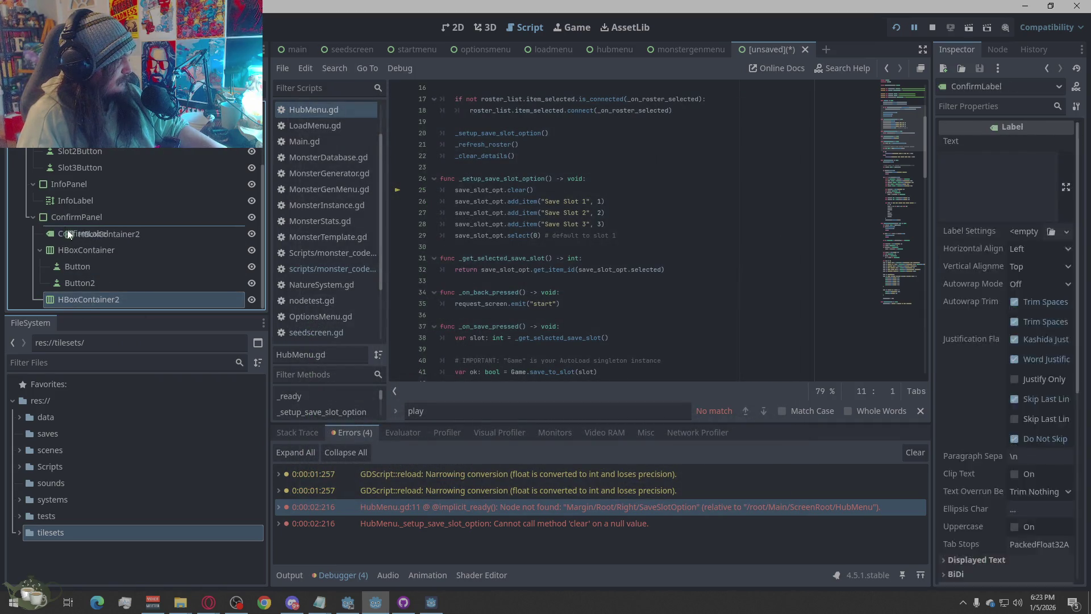
Move the button-row HBoxContainer and ConfirmLabel into HBoxContainer2, with the label above the buttons.
{"action": "left_click", "coordinate": [80, 267]}
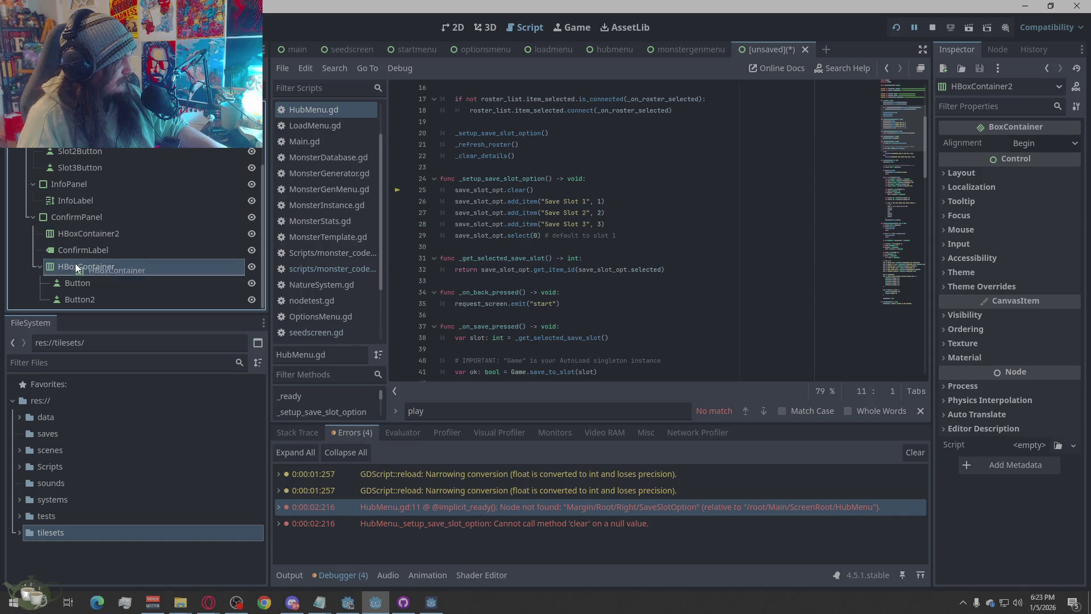
{"action": "mouse_move", "coordinate": [73, 265]}
{"action": "left_mouse_down"}
{"action": "mouse_move", "coordinate": [77, 235]}
{"action": "mouse_move", "coordinate": [76, 246]}
{"action": "mouse_move", "coordinate": [101, 233]}
{"action": "left_mouse_up"}
{"action": "left_click_drag", "start_coordinate": [73, 293], "coordinate": [109, 243]}
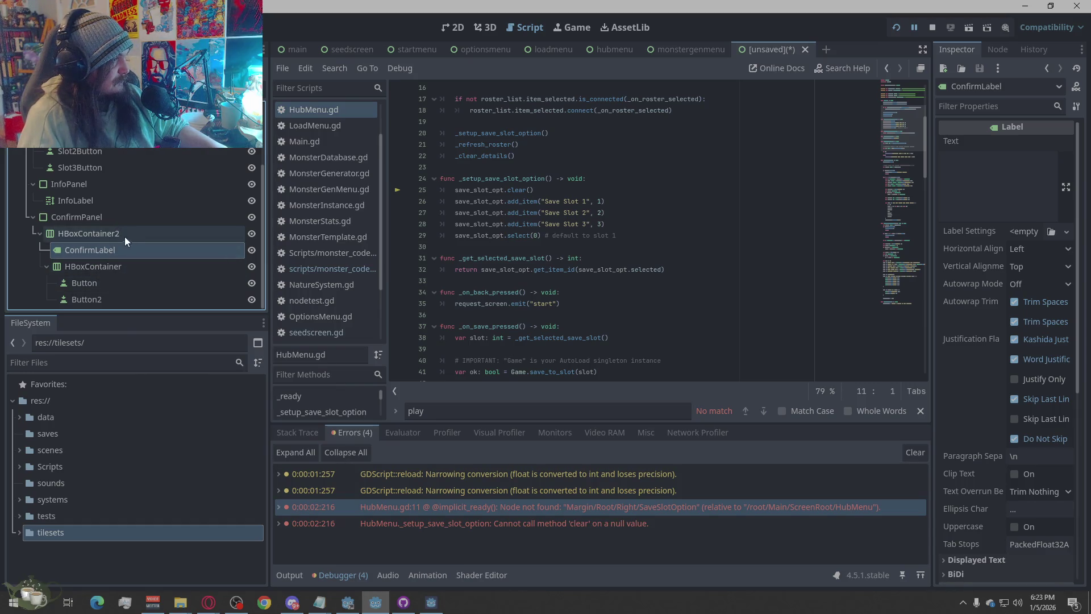
{"action": "double_click", "coordinate": [111, 231]}
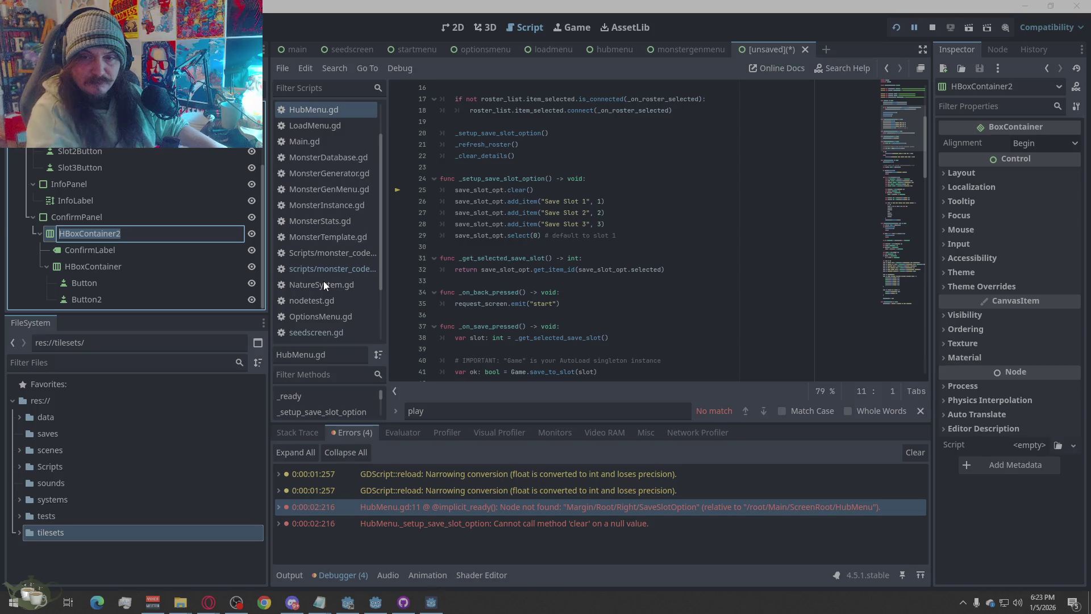
Rename HBoxContainer2 to ConfirmVBox and the button-row HBoxContainer to ConfirmButtons.
{"action": "type", "text": "Confi"}
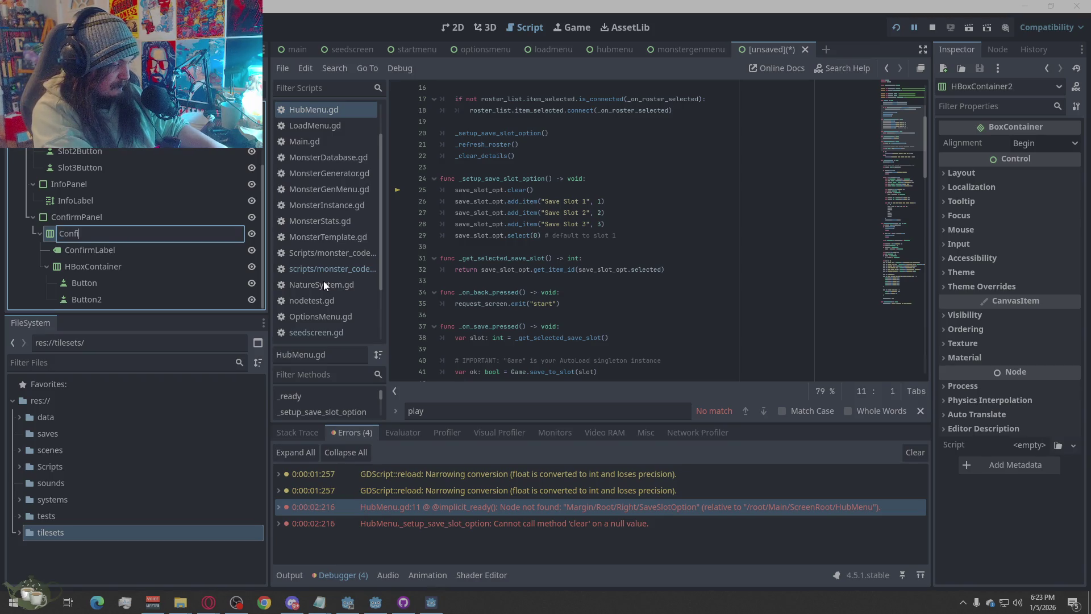
{"action": "type", "text": "rmV"}
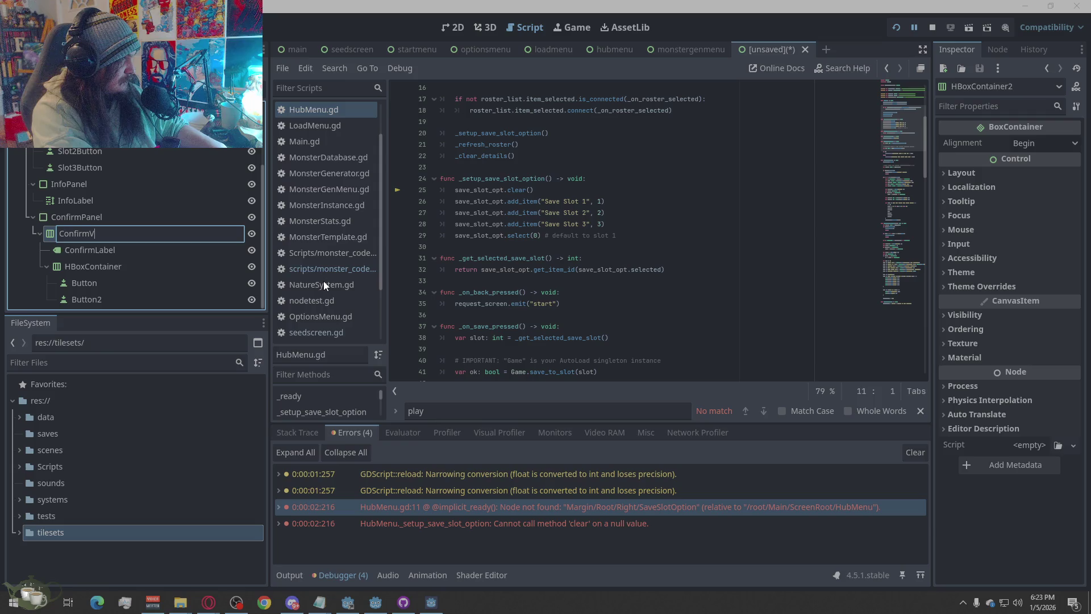
{"action": "type", "text": "Box"}
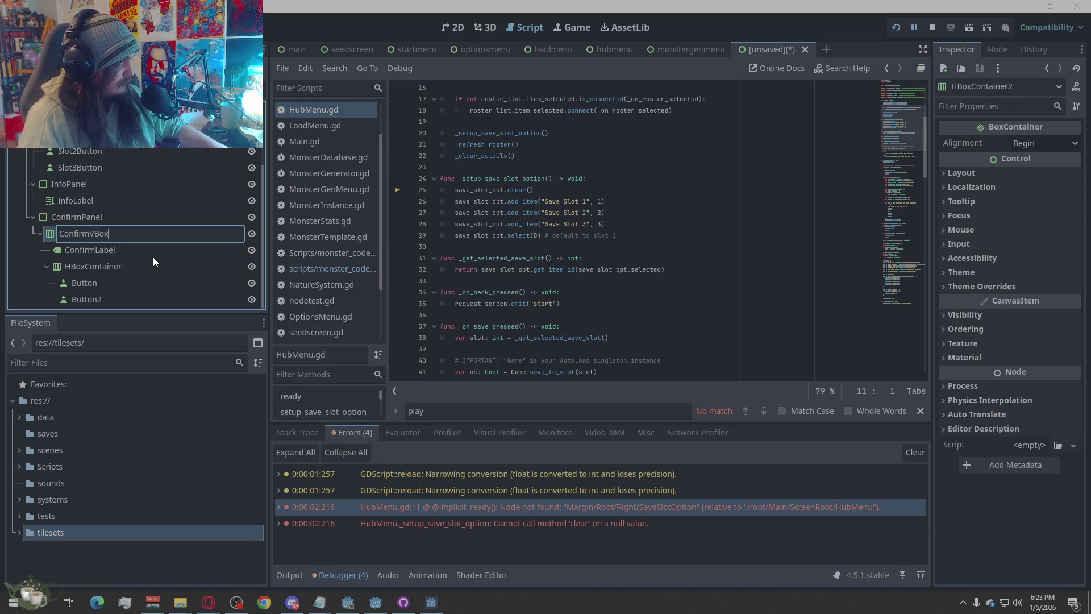
{"action": "key", "text": "Return"}
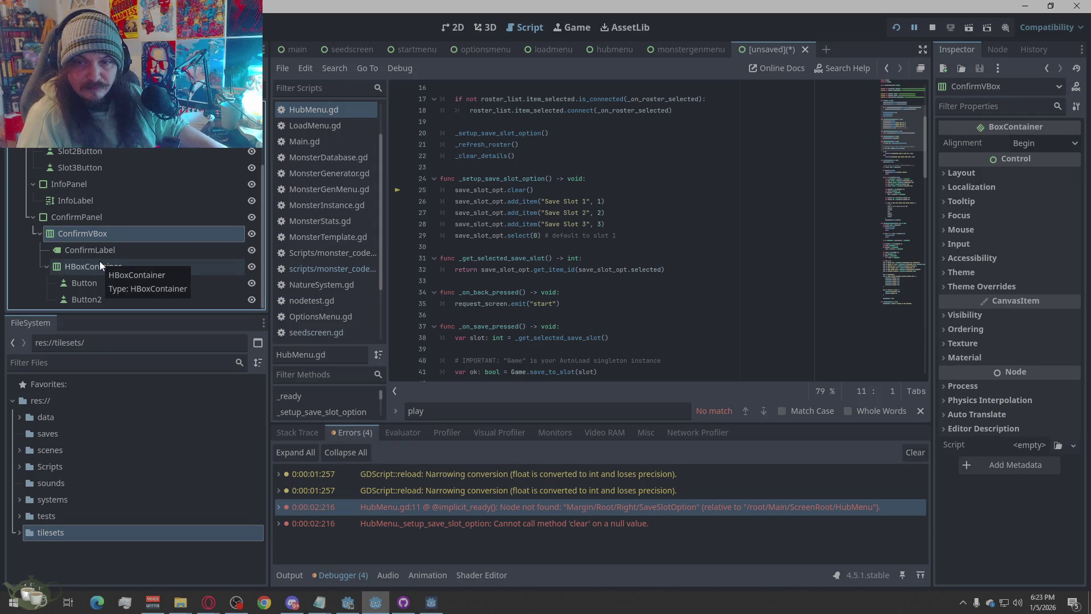
{"action": "double_click", "coordinate": [90, 265]}
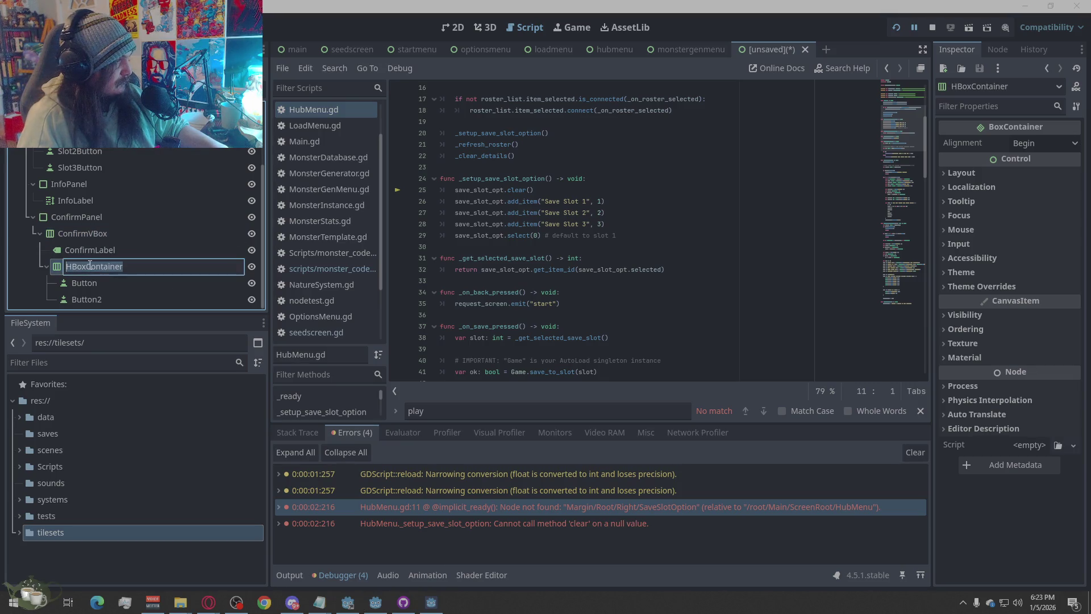
{"action": "type", "text": "Con"}
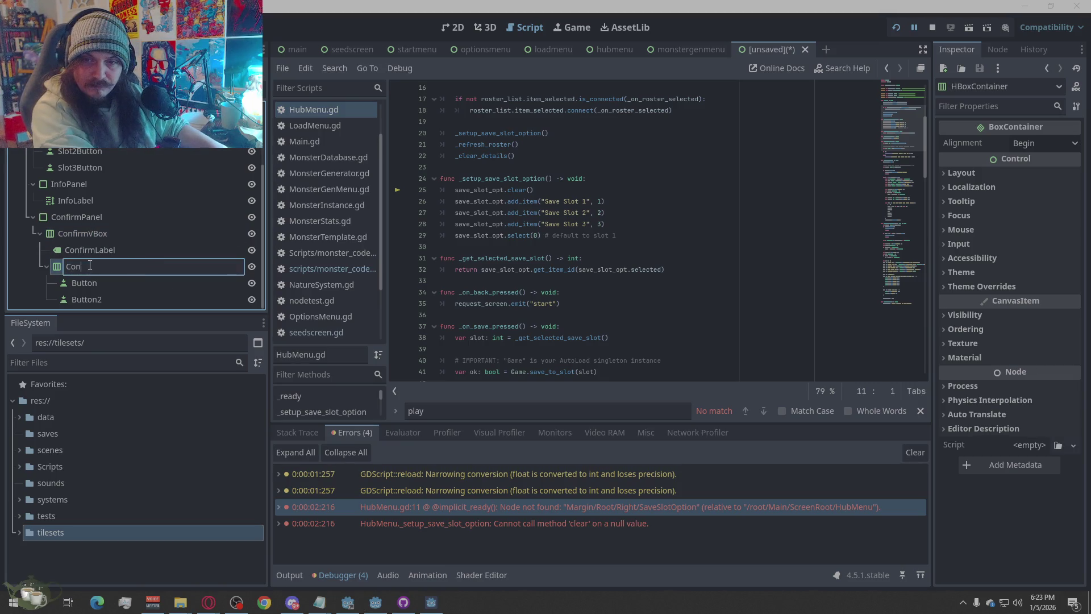
{"action": "type", "text": "firmButtons"}
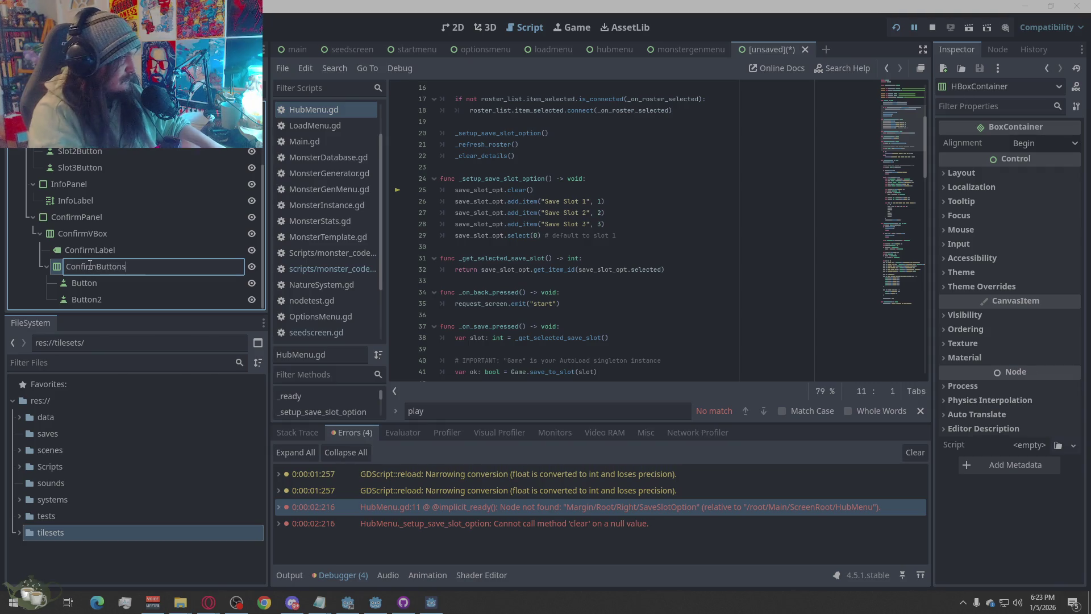
{"action": "left_click", "coordinate": [91, 281]}
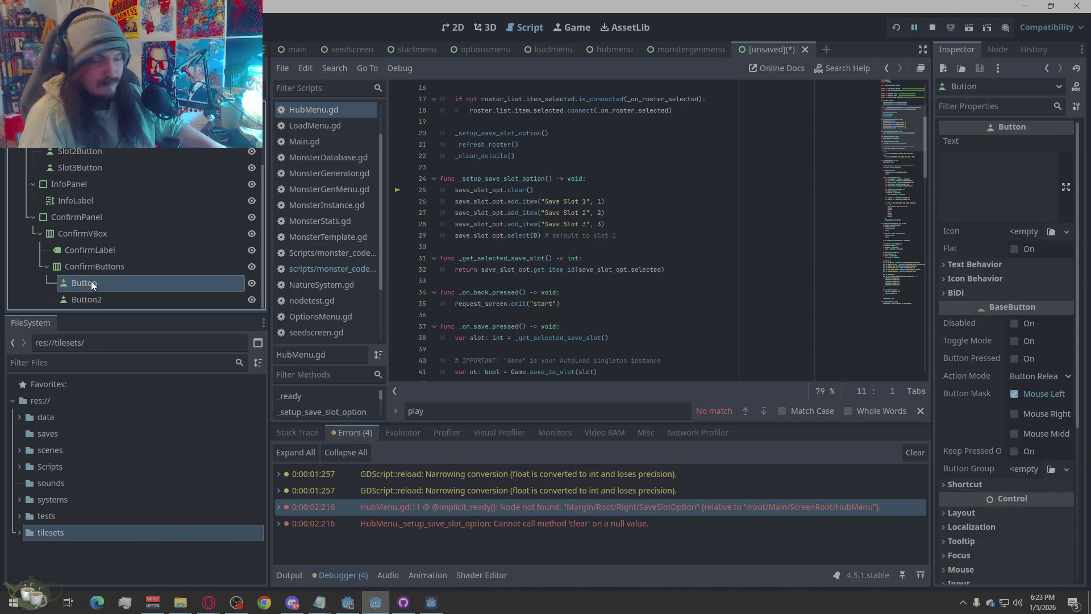
Rename the two confirm buttons to YesButton and NoButton.
{"action": "left_click", "coordinate": [91, 280]}
{"action": "left_click", "coordinate": [91, 280]}
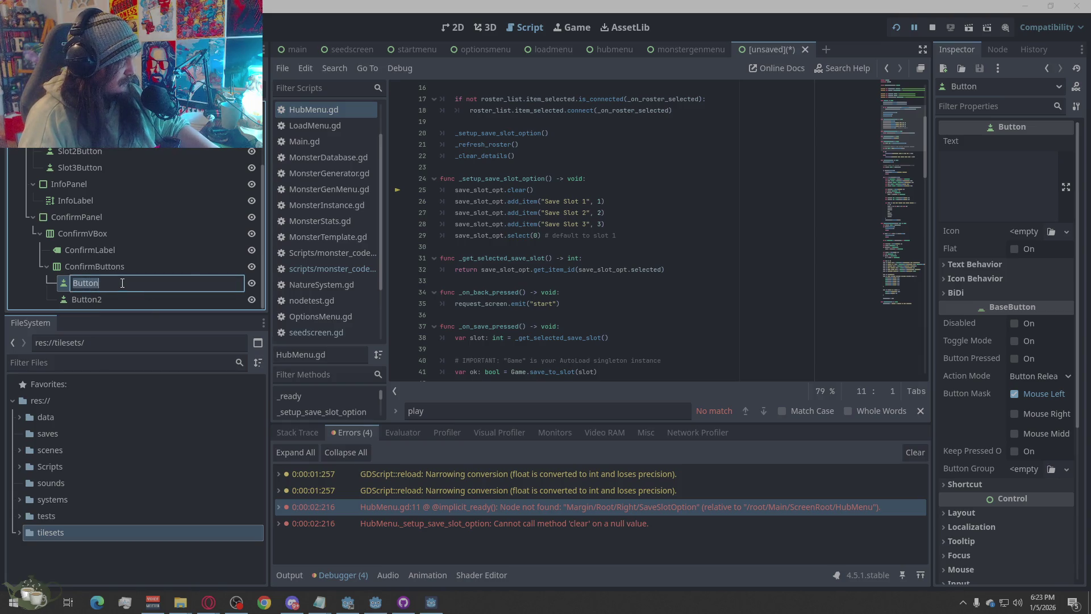
{"action": "type", "text": "YesButton"}
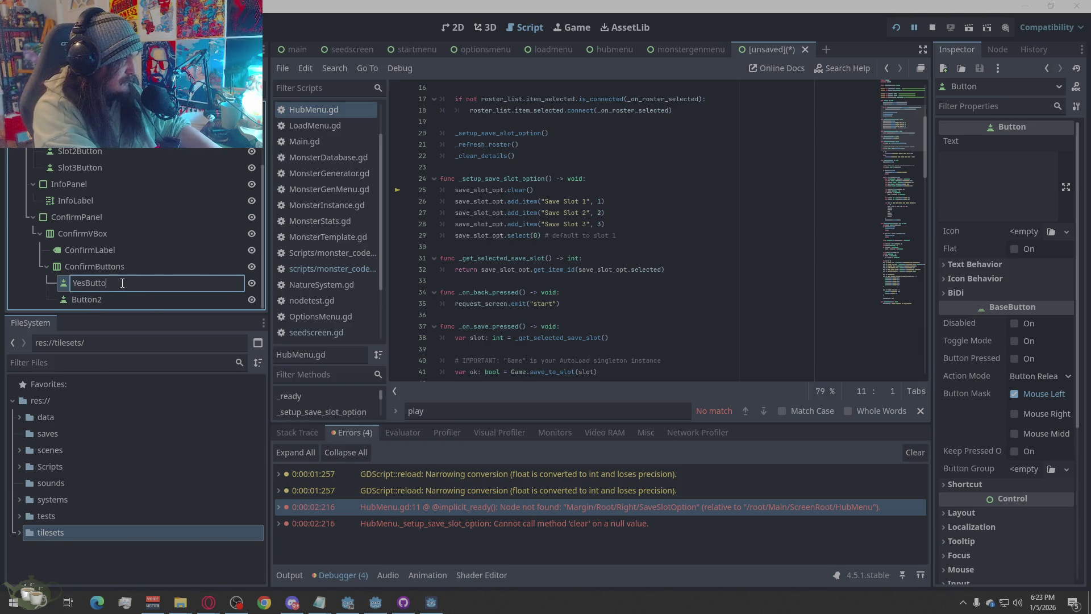
{"action": "left_click", "coordinate": [100, 297]}
{"action": "left_click", "coordinate": [100, 297]}
{"action": "type", "text": "NoBu"}
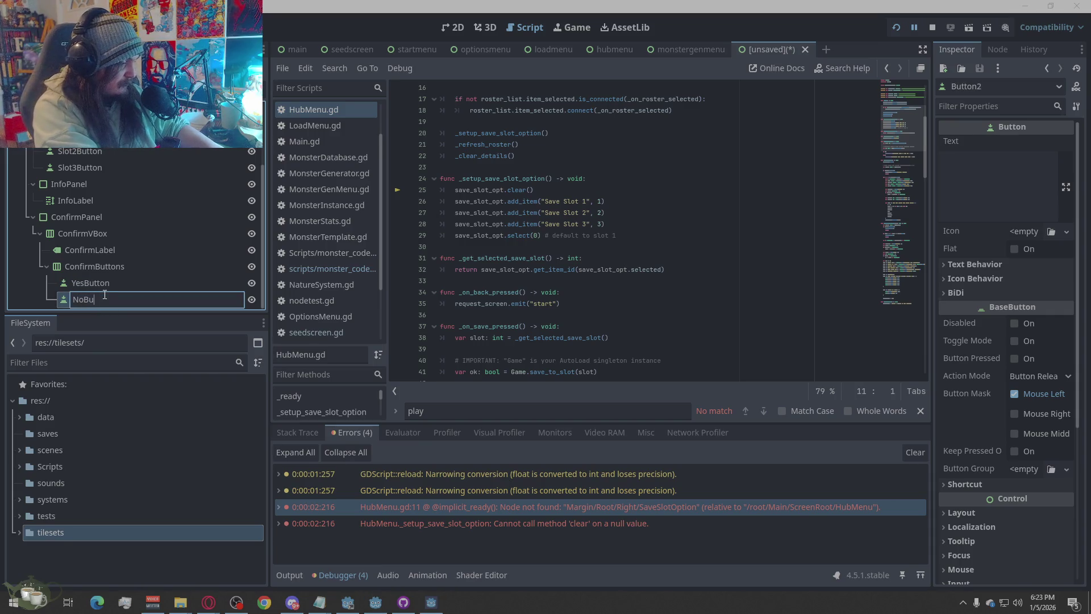
{"action": "key", "text": "Return"}
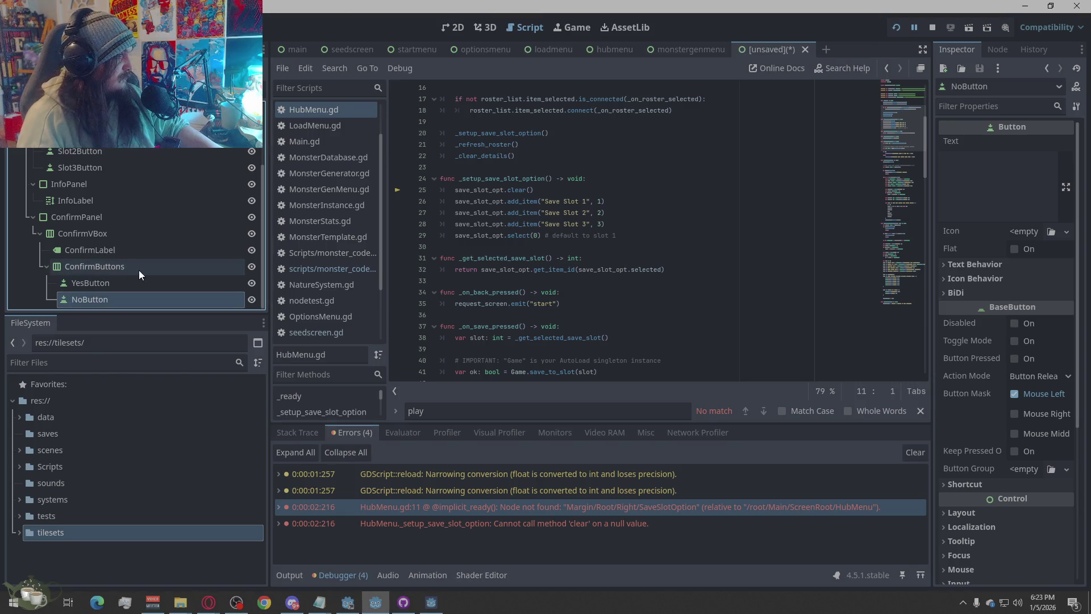
{"action": "scroll", "coordinate": [139, 270], "scroll_direction": "up", "scroll_amount": 3}
{"action": "scroll", "coordinate": [137, 266], "scroll_direction": "down", "scroll_amount": 3}
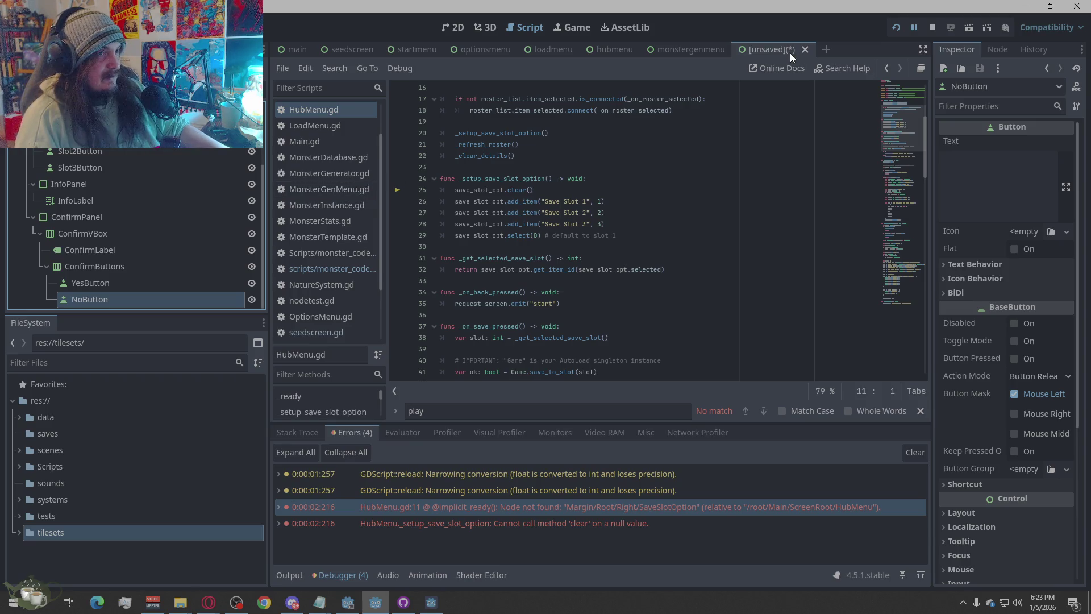
Save the new scene as save_menu.tscn in the scenes folder.
{"action": "key", "text": "ctrl+s"}
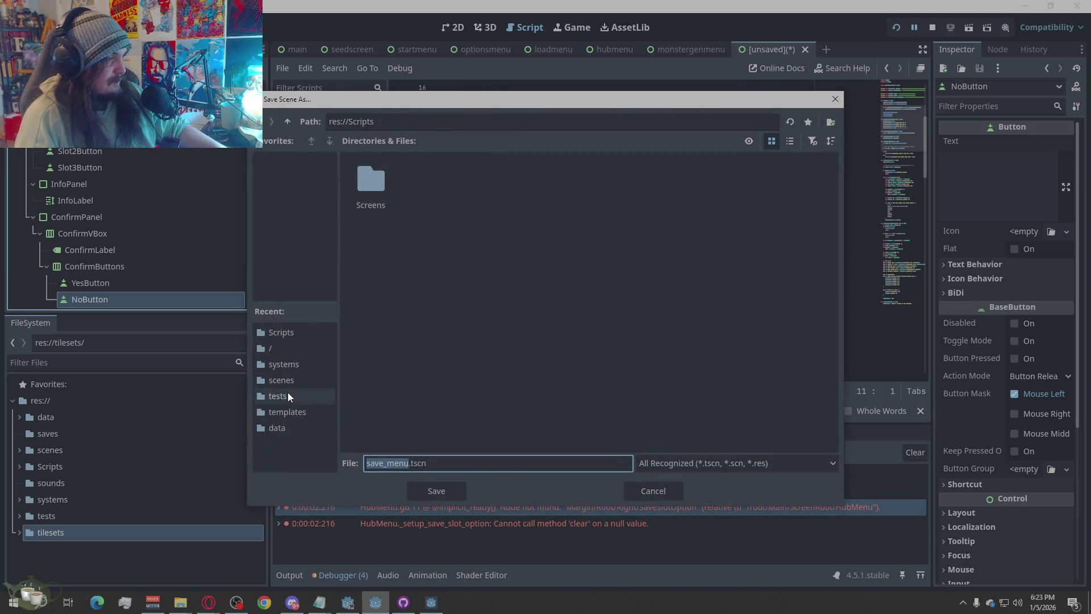
{"action": "left_click", "coordinate": [287, 381]}
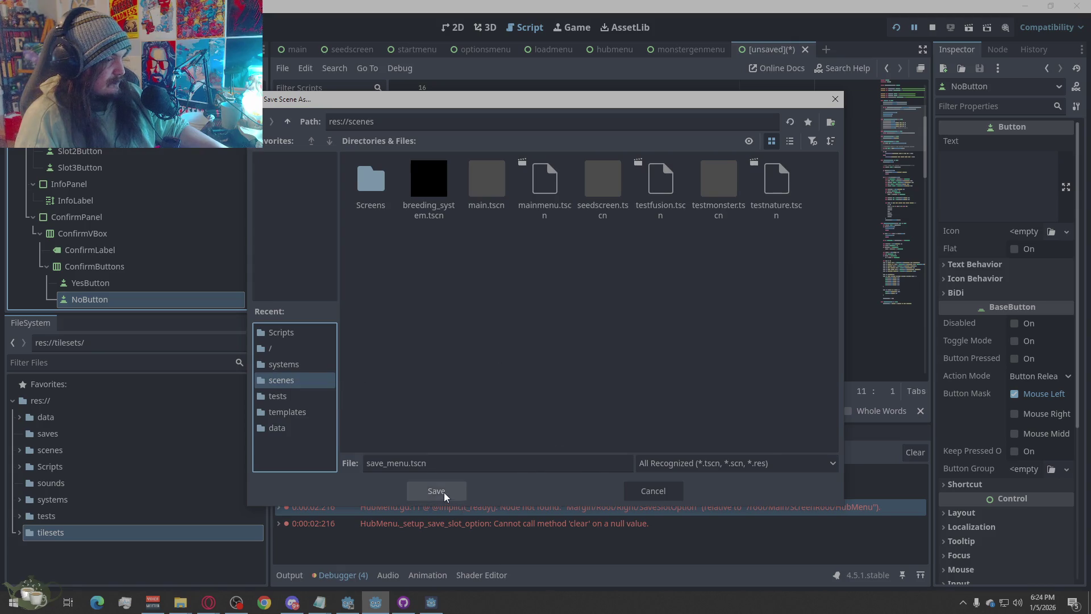
{"action": "left_click", "coordinate": [442, 490]}
Move save_menu.tscn into the scenes/Screens folder in the FileSystem dock.
{"action": "left_click", "coordinate": [23, 449]}
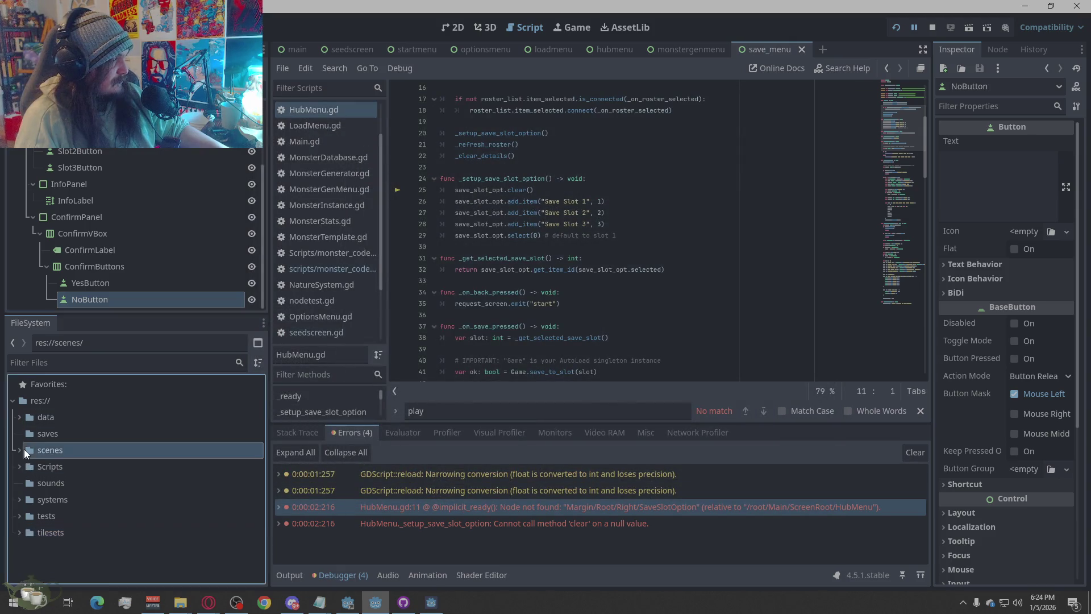
{"action": "left_click", "coordinate": [20, 449]}
{"action": "scroll", "coordinate": [60, 430], "scroll_direction": "down", "scroll_amount": 3}
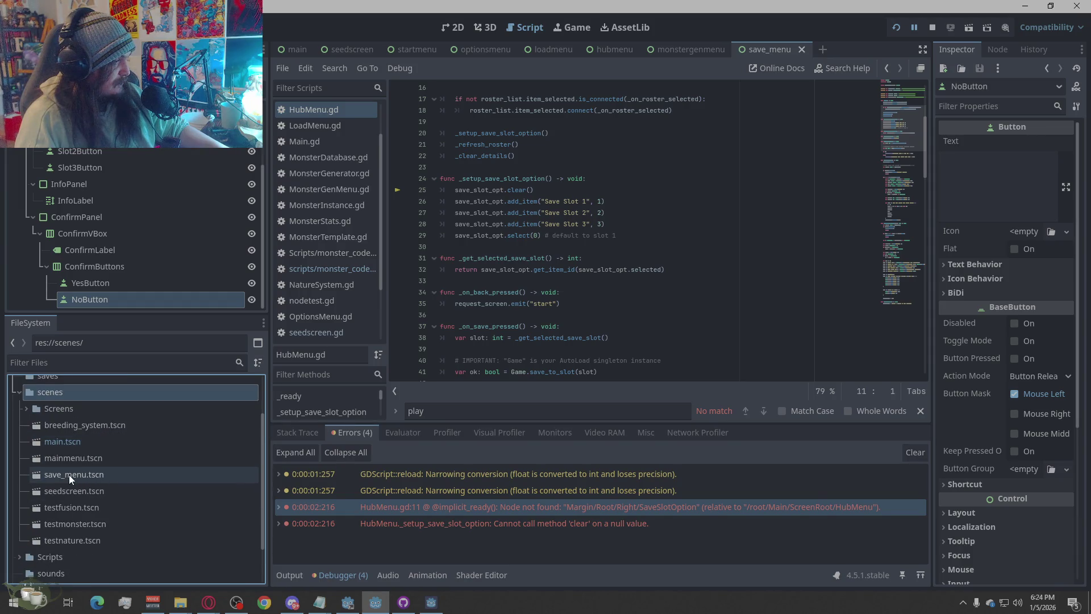
{"action": "scroll", "coordinate": [136, 475], "scroll_direction": "up", "scroll_amount": 2}
{"action": "left_click_drag", "start_coordinate": [67, 503], "coordinate": [69, 434]}
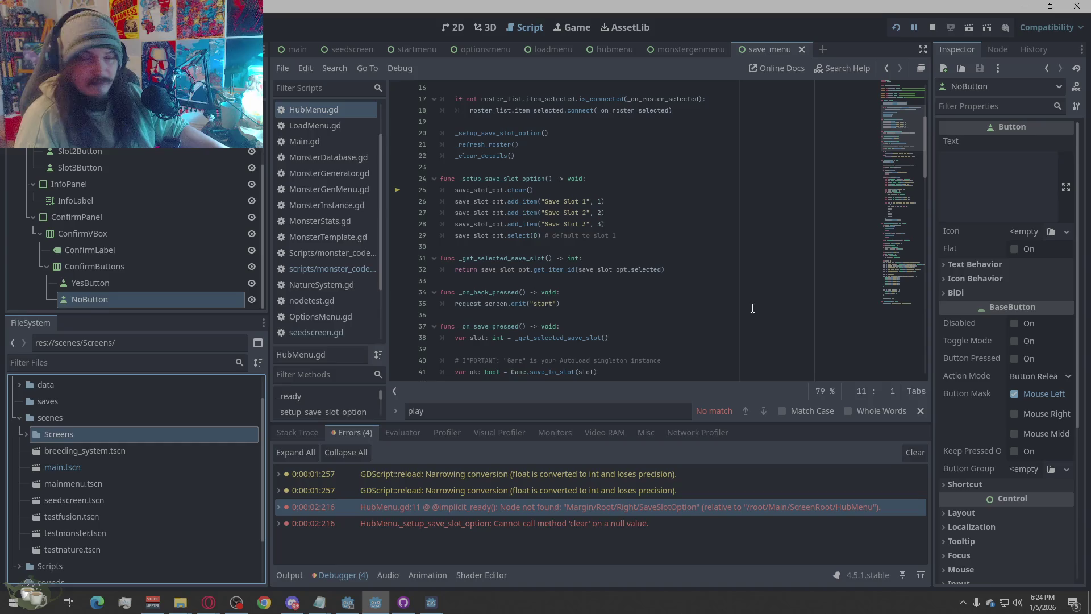
Uncheck ConfirmPanel's Visibility > Visible property so it starts hidden.
{"action": "left_click", "coordinate": [120, 220]}
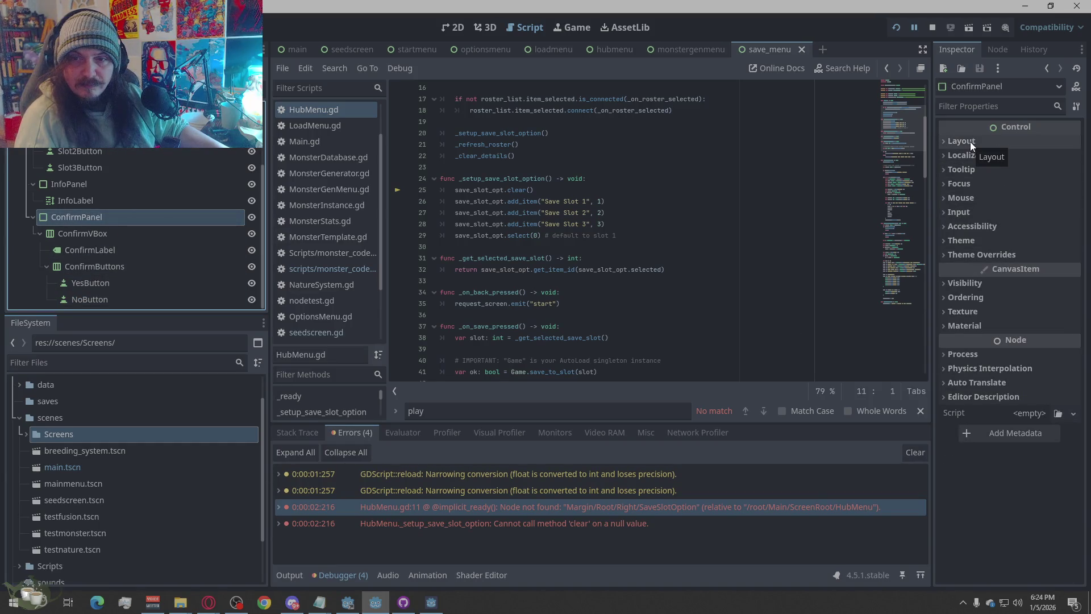
{"action": "left_click", "coordinate": [996, 107]}
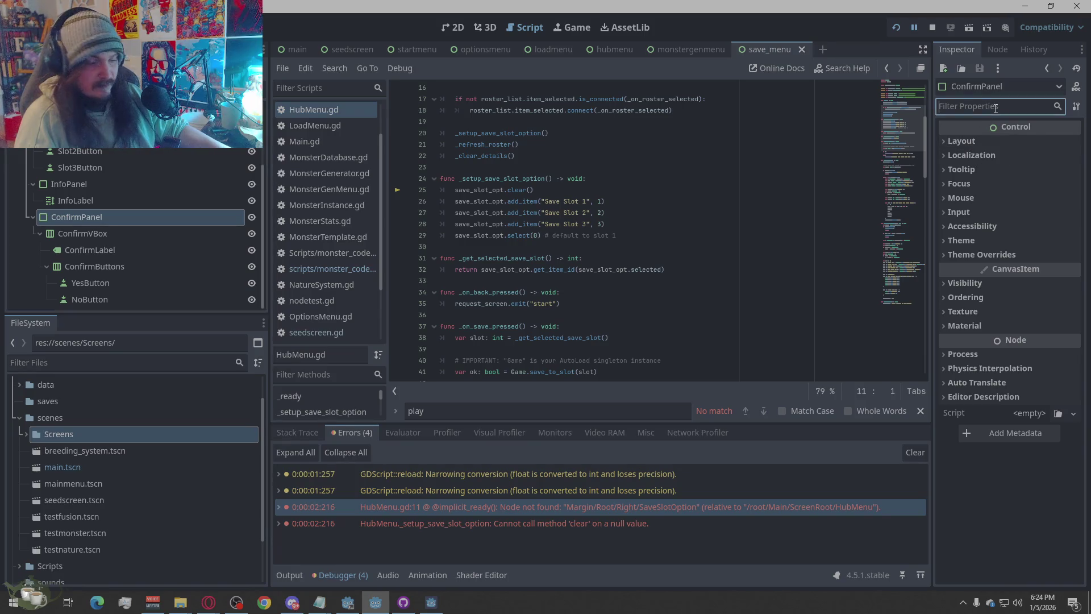
{"action": "type", "text": "vis"}
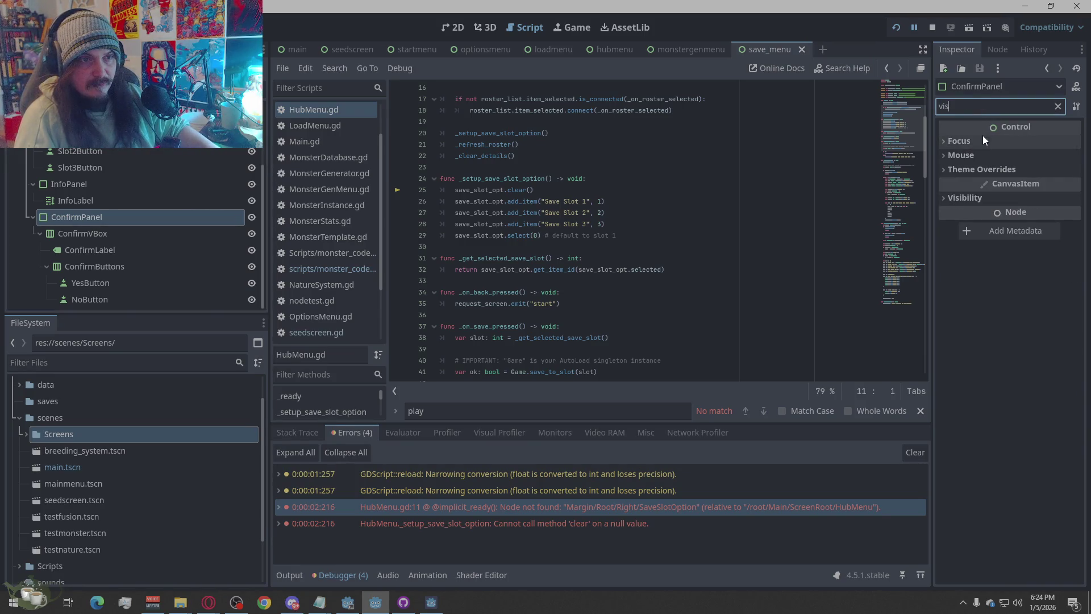
{"action": "left_click", "coordinate": [950, 141]}
{"action": "left_click", "coordinate": [951, 141]}
{"action": "left_click", "coordinate": [951, 152]}
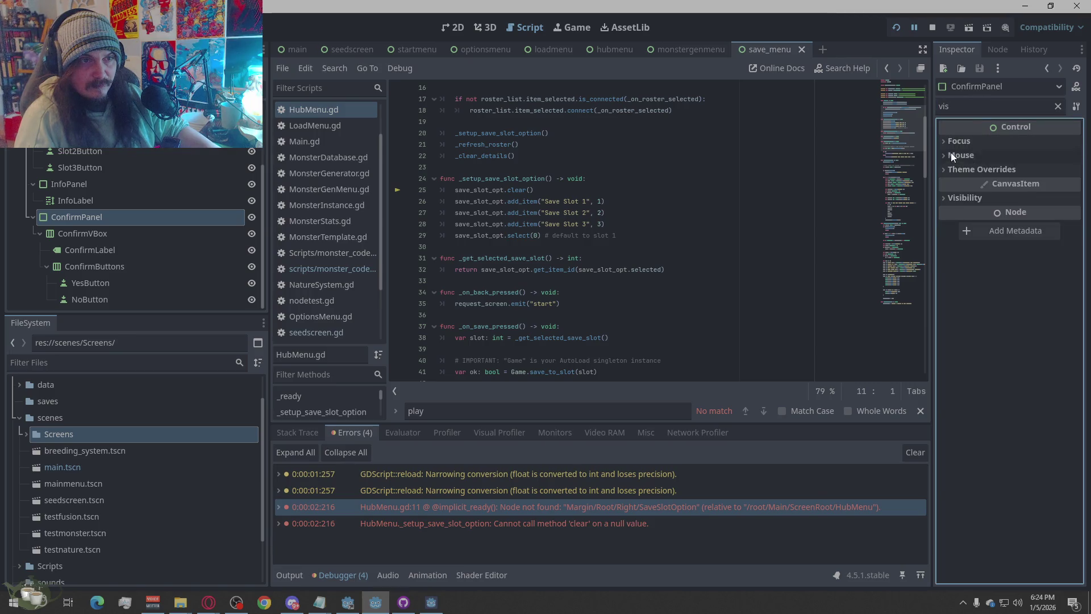
{"action": "left_click", "coordinate": [954, 159]}
{"action": "left_click", "coordinate": [954, 167]}
{"action": "left_click", "coordinate": [955, 170]}
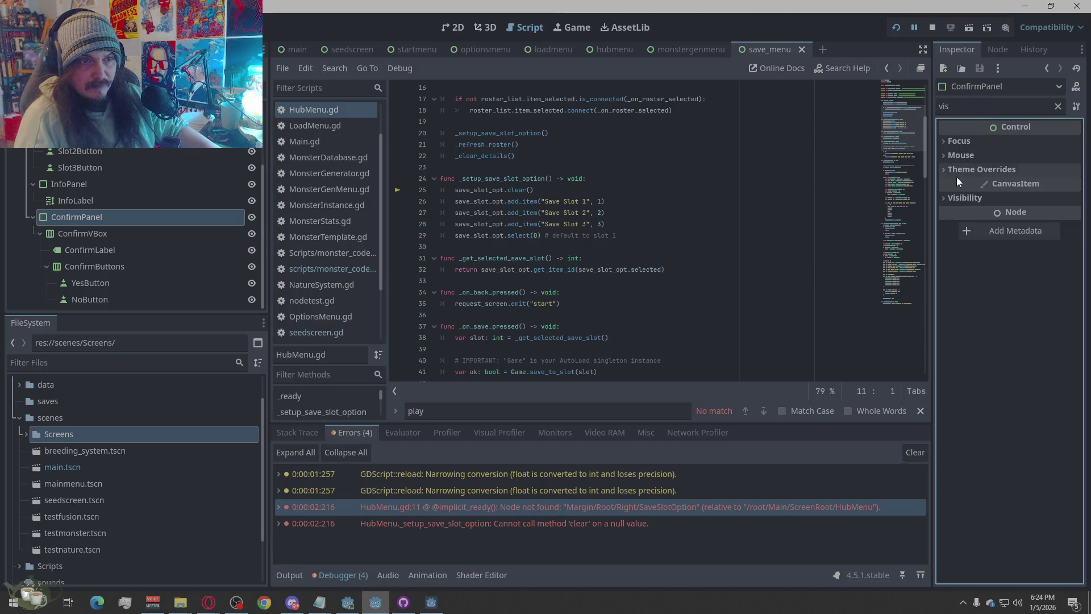
{"action": "left_click", "coordinate": [960, 173]}
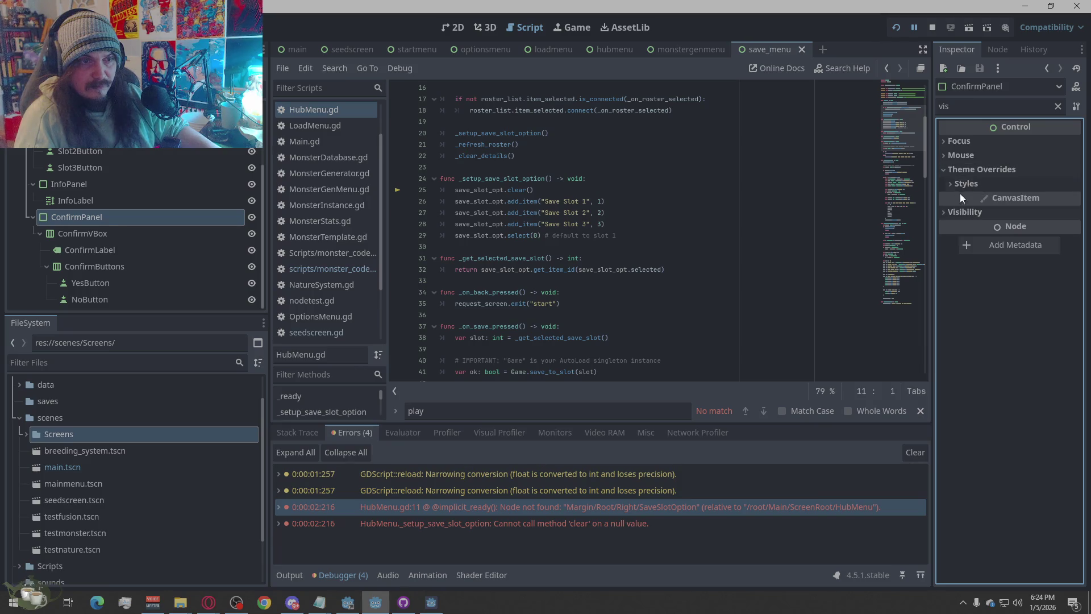
{"action": "left_click", "coordinate": [955, 211]}
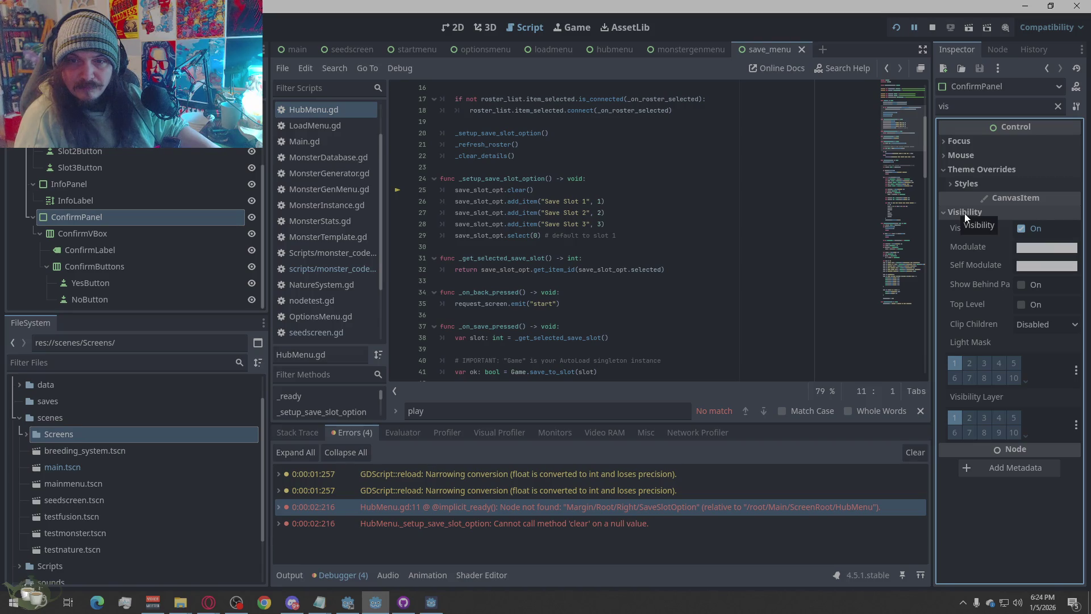
{"action": "left_click", "coordinate": [1021, 229]}
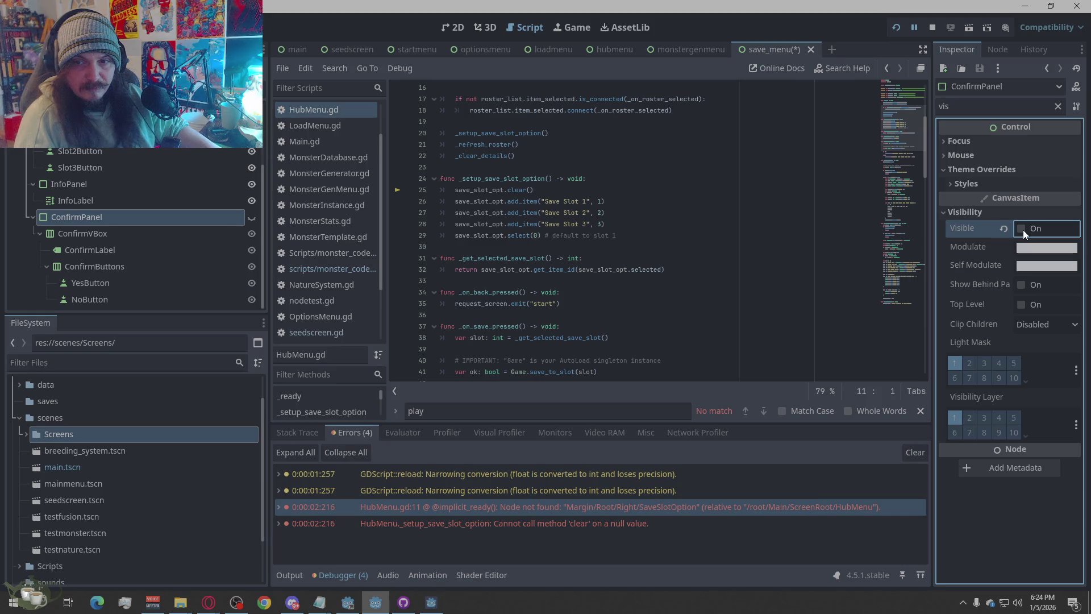
Run the project with F5 to test the EXAMPLE main menu, then quit the game.
{"action": "key", "text": "F5"}
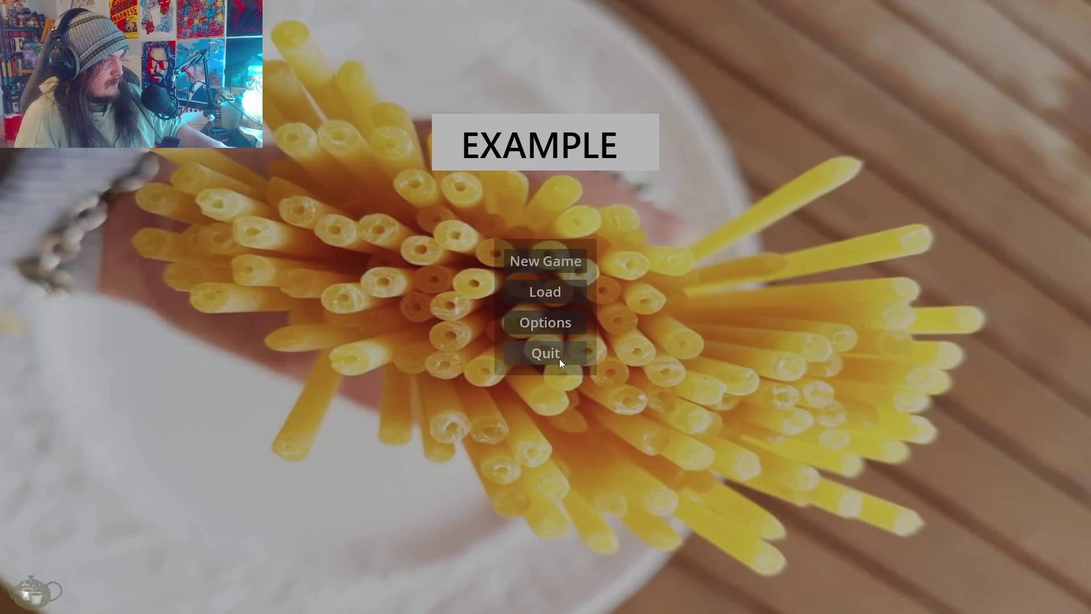
{"action": "left_click", "coordinate": [553, 356]}
{"action": "left_click", "coordinate": [634, 420]}
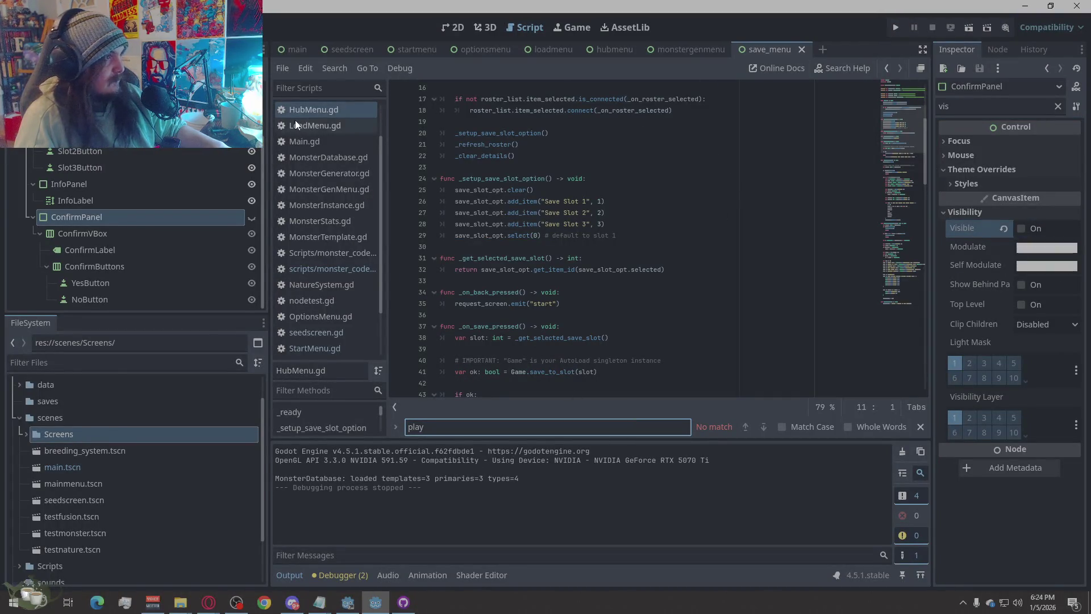
{"action": "scroll", "coordinate": [186, 152], "scroll_direction": "up", "scroll_amount": 3}
Attach a new save_menu.gd script to SaveMenu, stored in res://Scripts/Screens.
{"action": "left_click", "coordinate": [142, 124]}
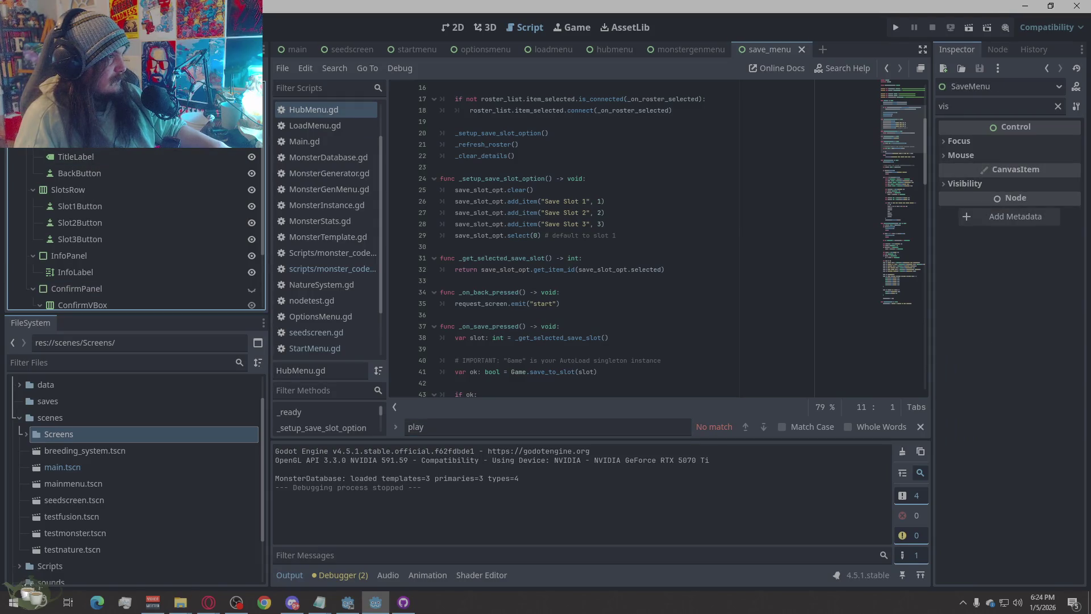
{"action": "left_click", "coordinate": [236, 68]}
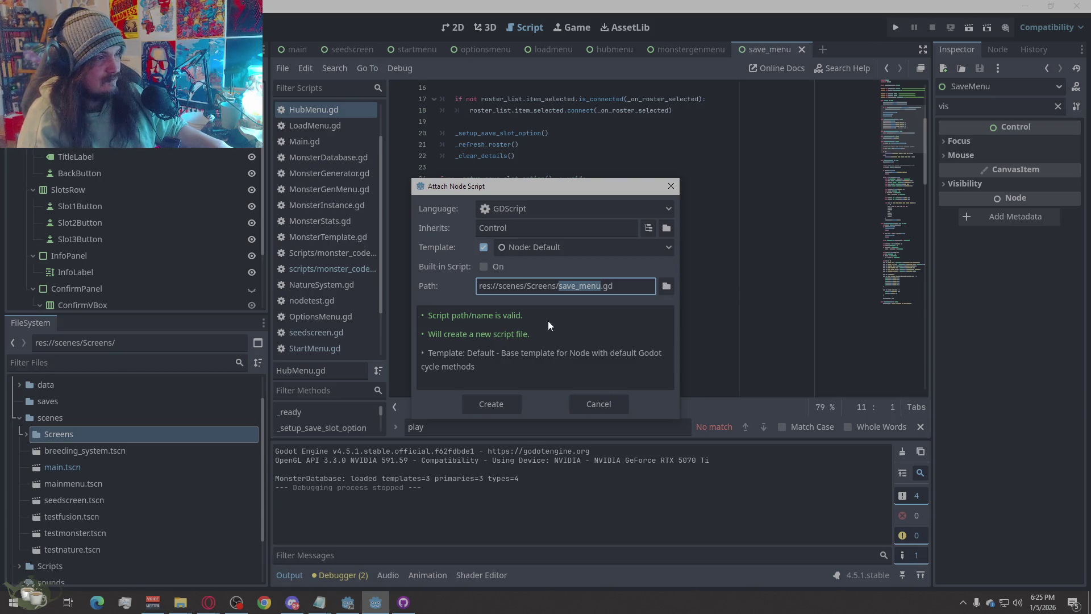
{"action": "left_click", "coordinate": [666, 287]}
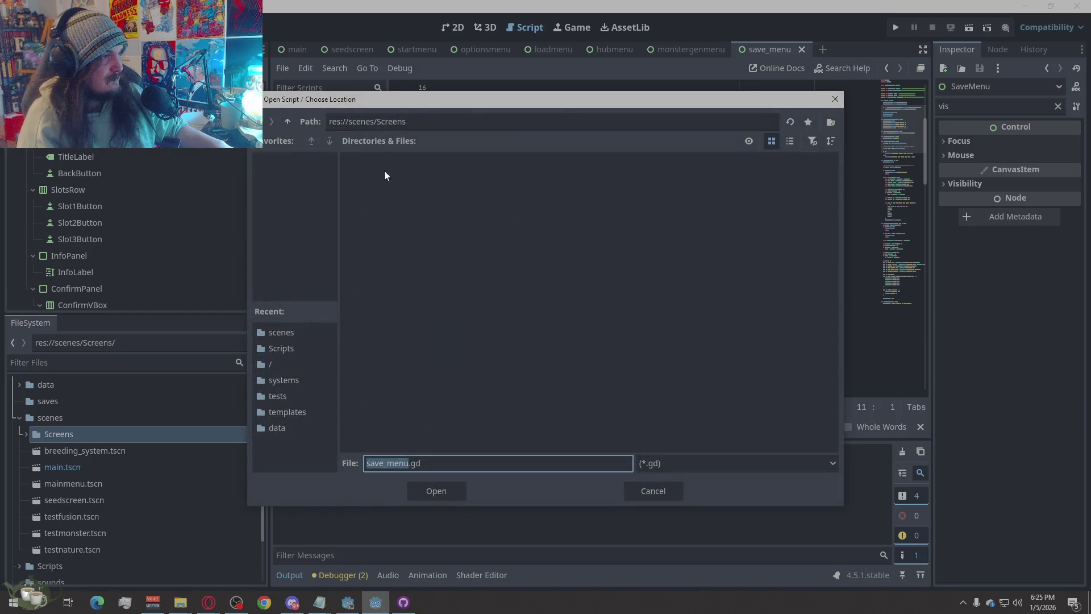
{"action": "left_click", "coordinate": [287, 122]}
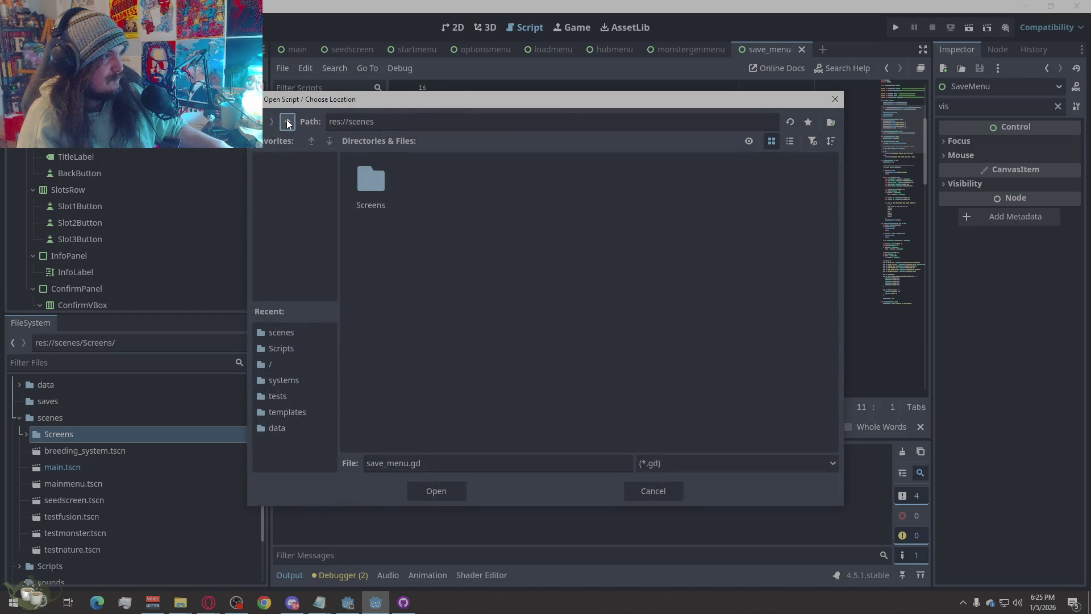
{"action": "left_click", "coordinate": [287, 122]}
{"action": "double_click", "coordinate": [549, 205]}
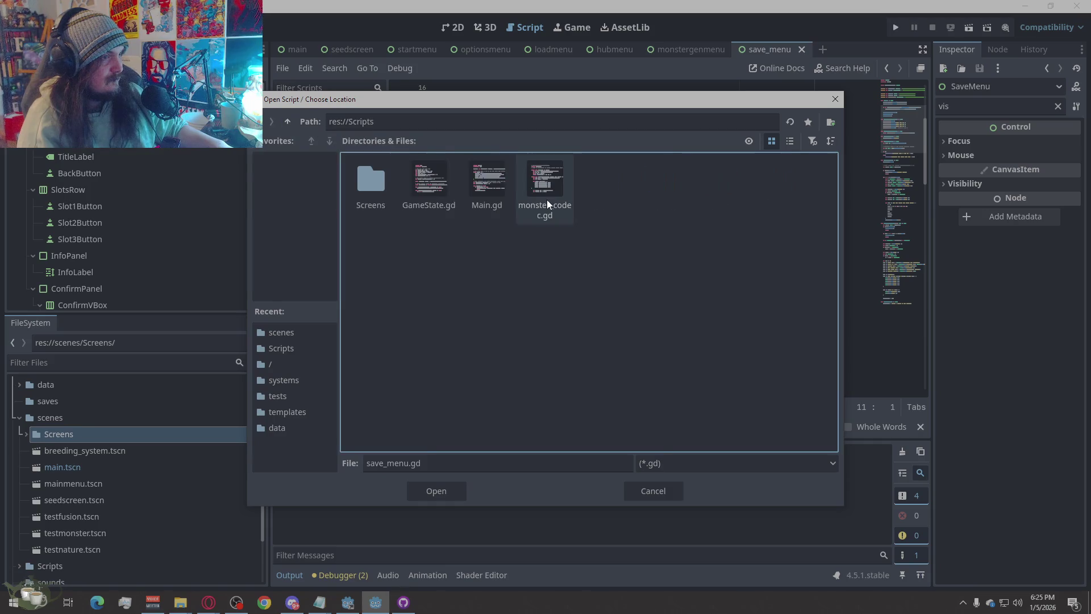
{"action": "double_click", "coordinate": [363, 177]}
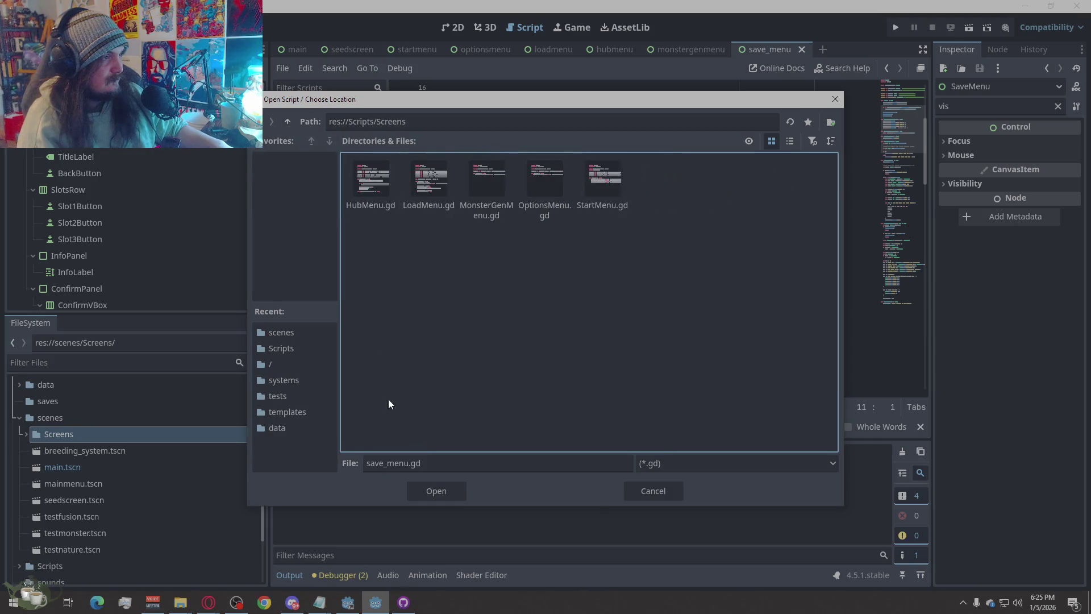
{"action": "left_click", "coordinate": [431, 491]}
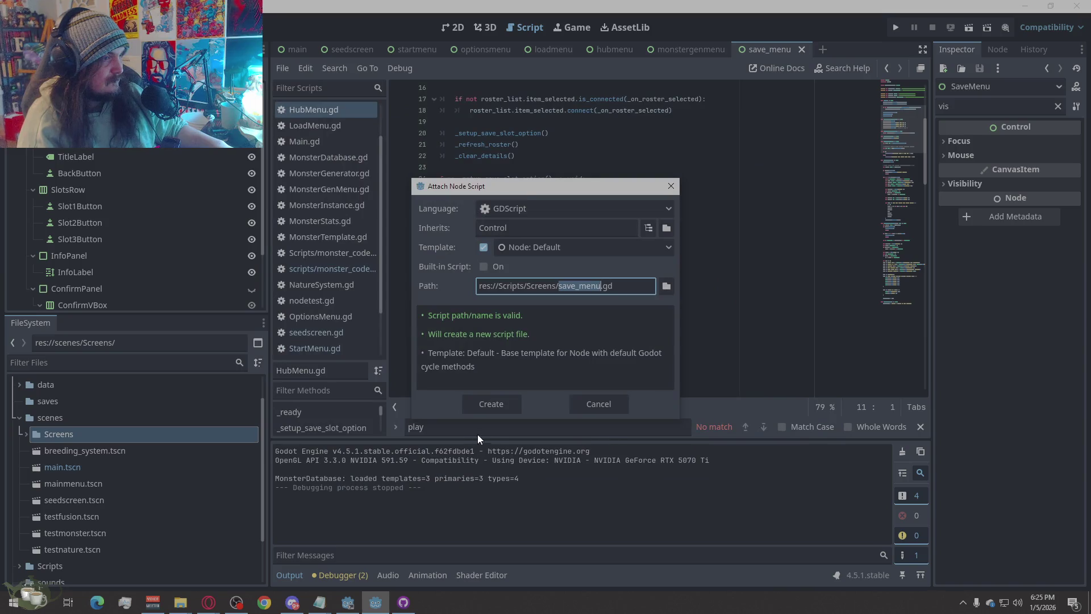
{"action": "left_click", "coordinate": [499, 407]}
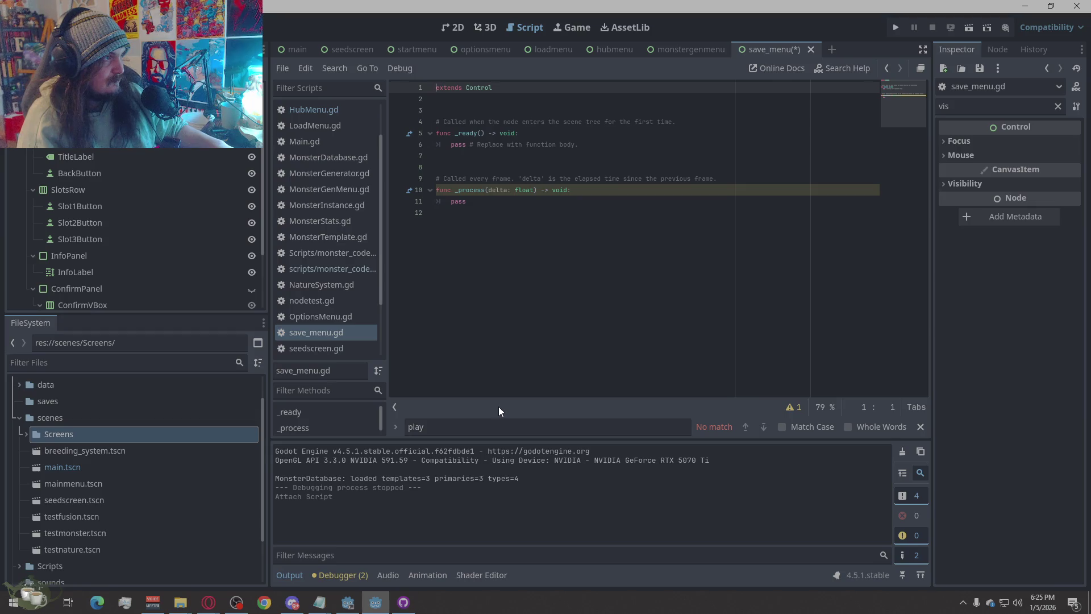
Replace the save_menu.gd template with the pasted 136-line save-menu script and save it.
{"action": "mouse_move", "coordinate": [658, 377]}
{"action": "left_mouse_down"}
{"action": "mouse_move", "coordinate": [568, 213]}
{"action": "mouse_move", "coordinate": [359, 85]}
{"action": "left_mouse_up"}
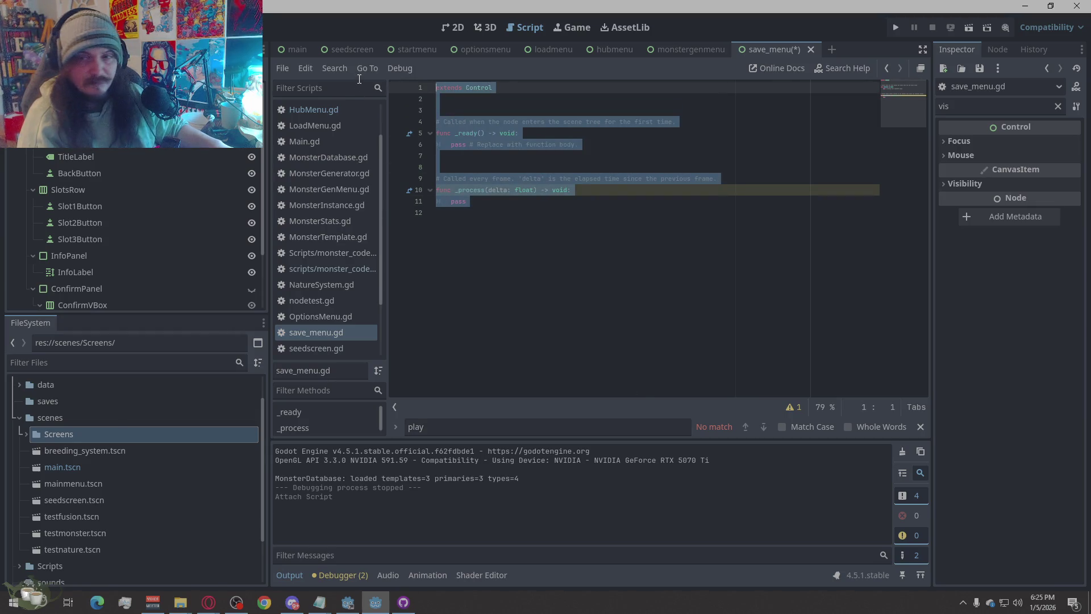
{"action": "key", "text": "alt+Tab"}
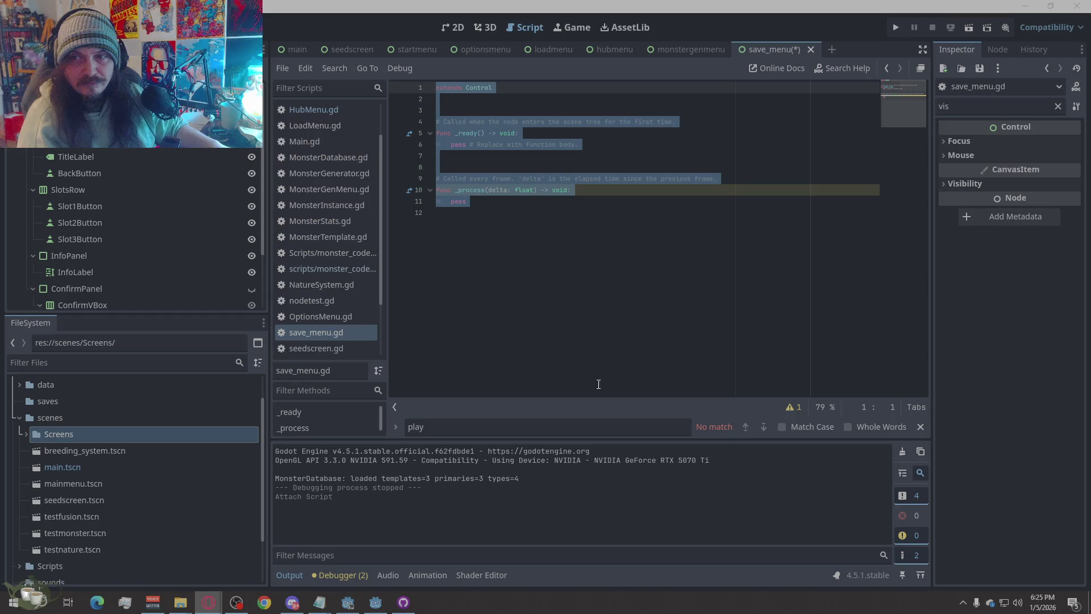
{"action": "left_click", "coordinate": [671, 384]}
{"action": "left_click_drag", "start_coordinate": [658, 366], "coordinate": [422, 93]}
{"action": "key", "text": "ctrl+v"}
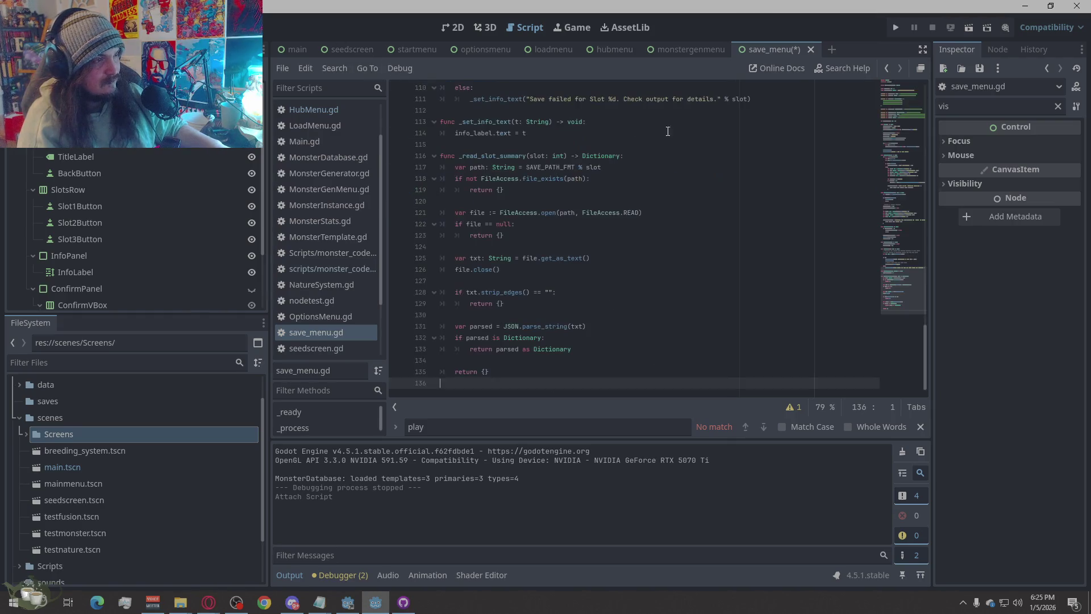
{"action": "key", "text": "ctrl+s"}
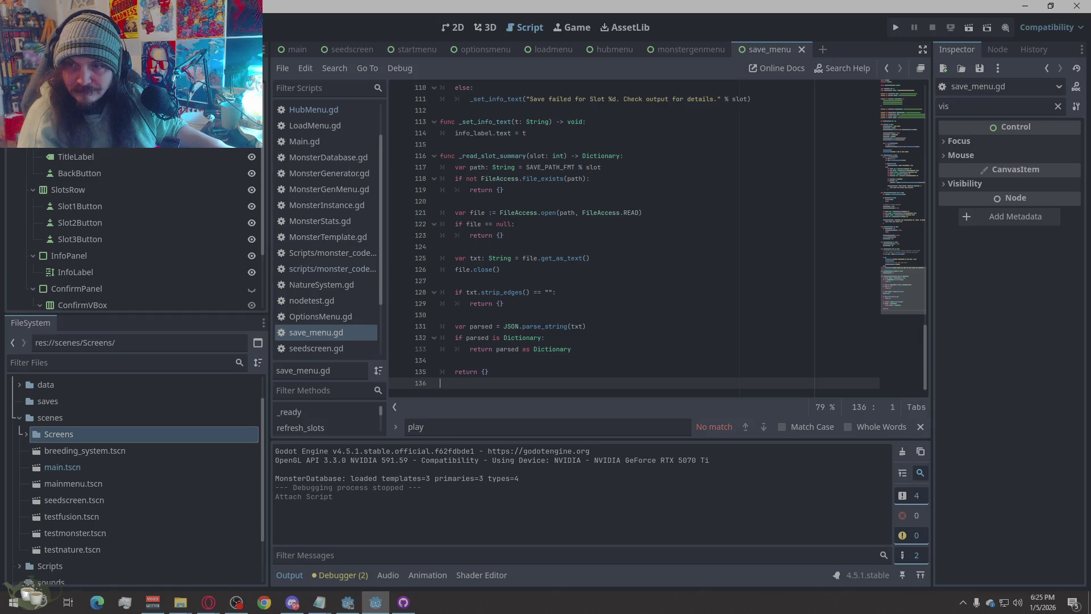
{"action": "key", "text": "alt+Tab"}
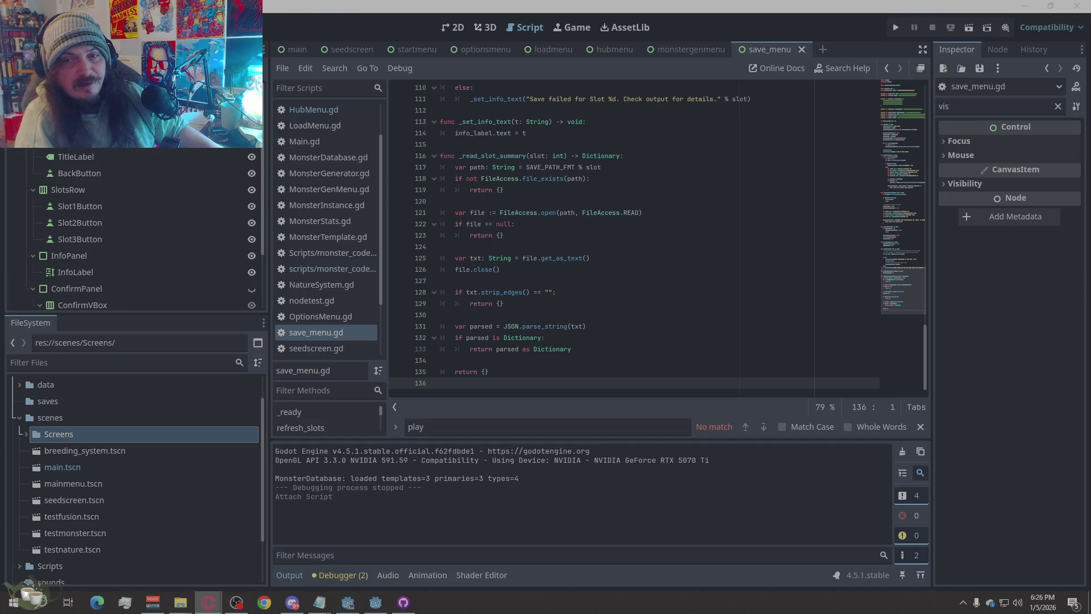
Run the project, start a New Game, and view the runtime errors list.
{"action": "left_click", "coordinate": [895, 30]}
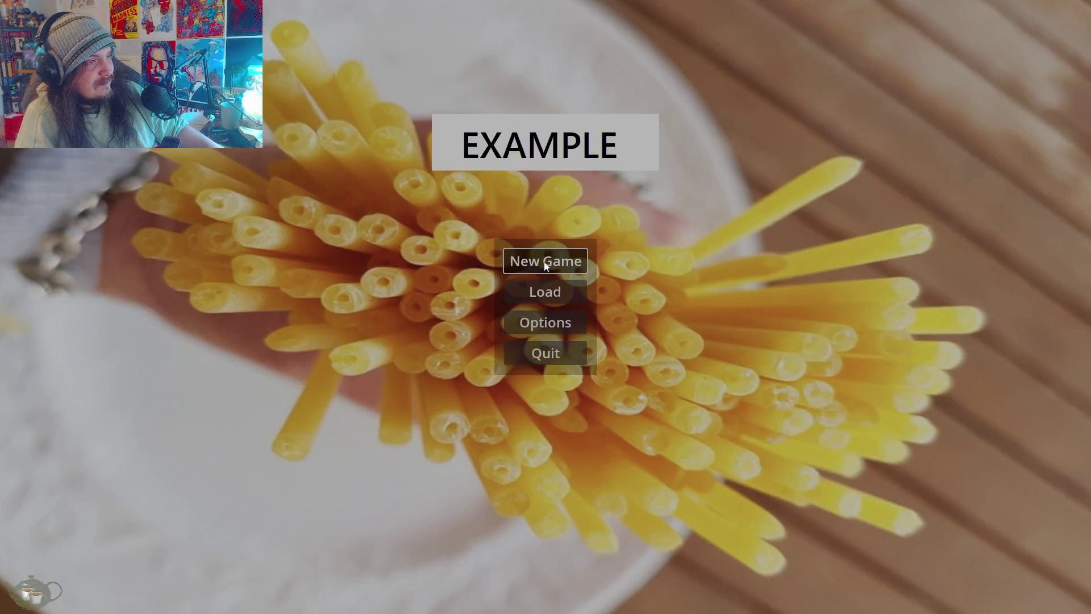
{"action": "left_click", "coordinate": [544, 261]}
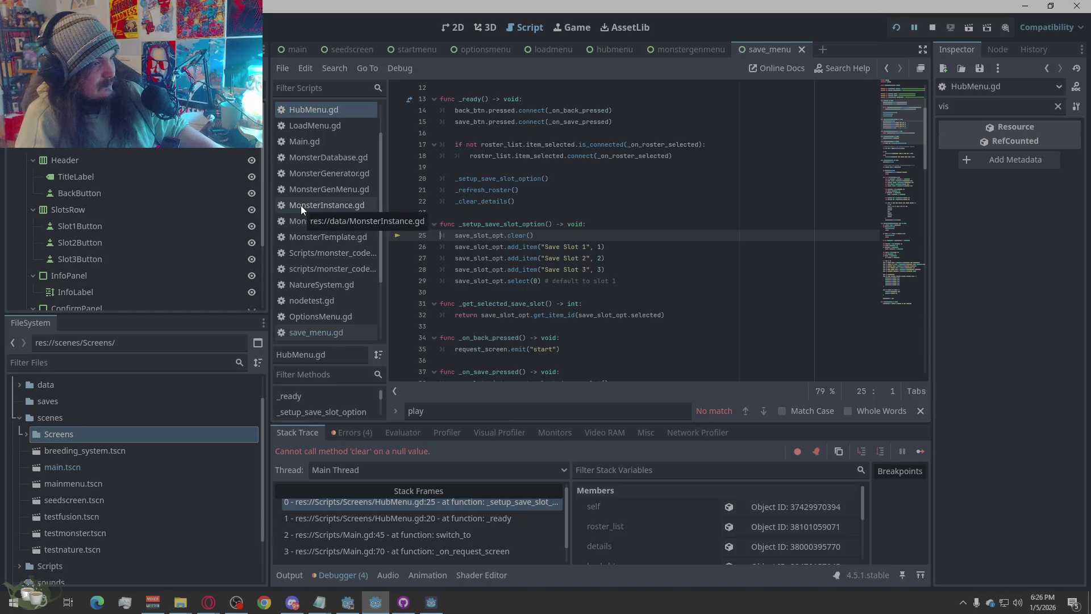
{"action": "left_click", "coordinate": [359, 434]}
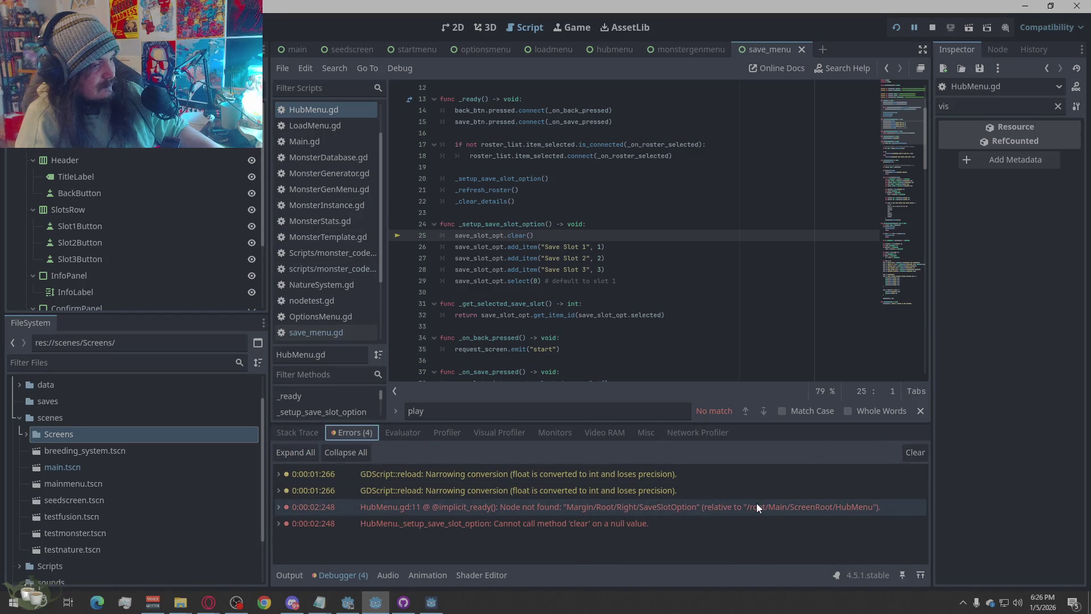
Open the hubmenu scene and look through HubMenu.gd's monster-details code.
{"action": "mouse_move", "coordinate": [757, 508]}
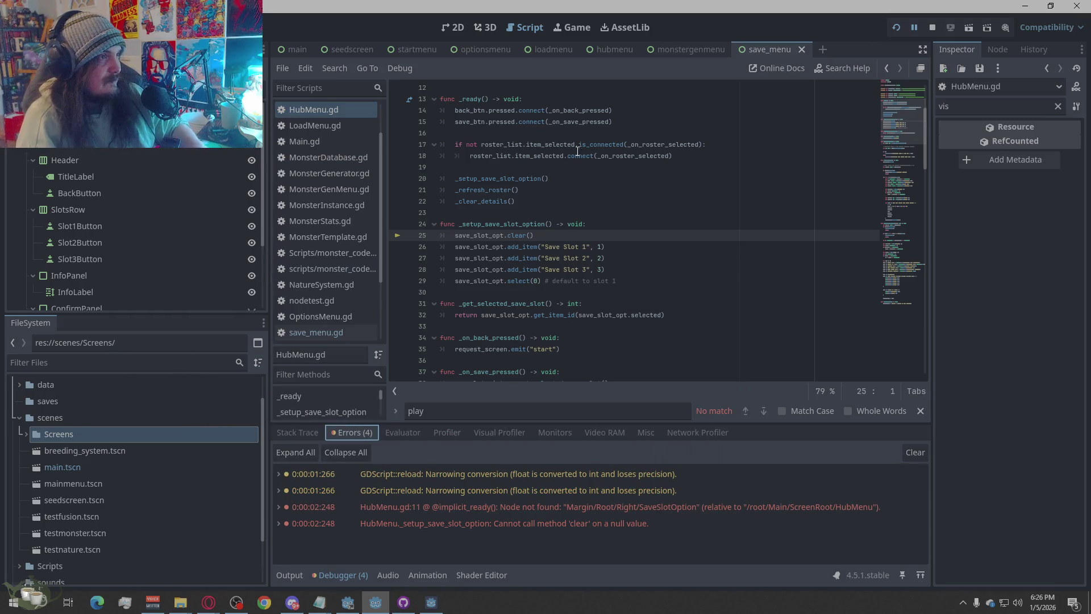
{"action": "mouse_move", "coordinate": [574, 147]}
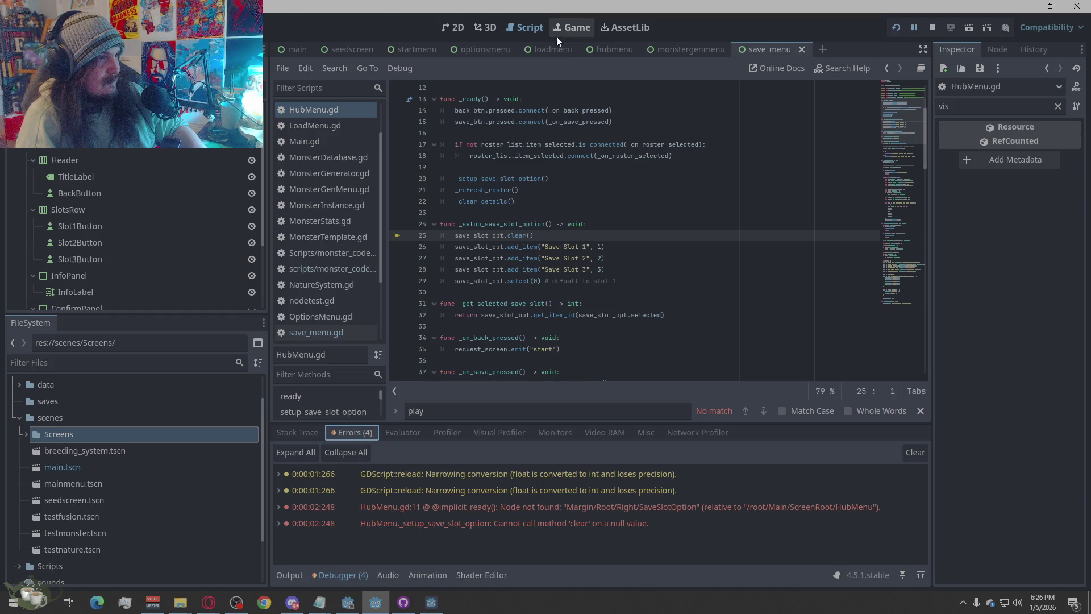
{"action": "left_click", "coordinate": [613, 51]}
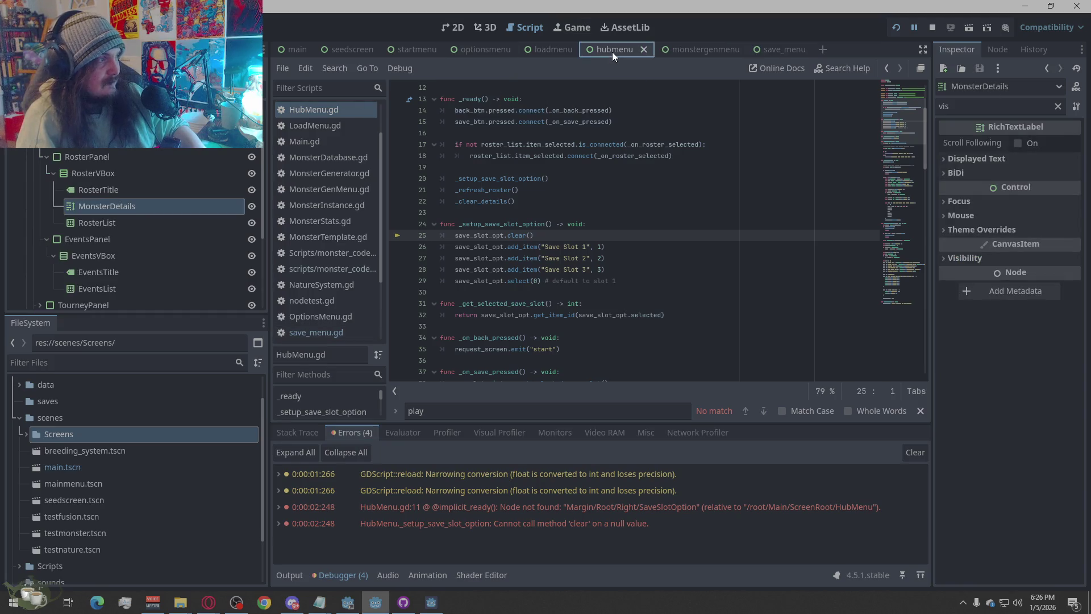
{"action": "scroll", "coordinate": [649, 239], "scroll_direction": "down", "scroll_amount": 20}
{"action": "scroll", "coordinate": [649, 238], "scroll_direction": "down", "scroll_amount": 4}
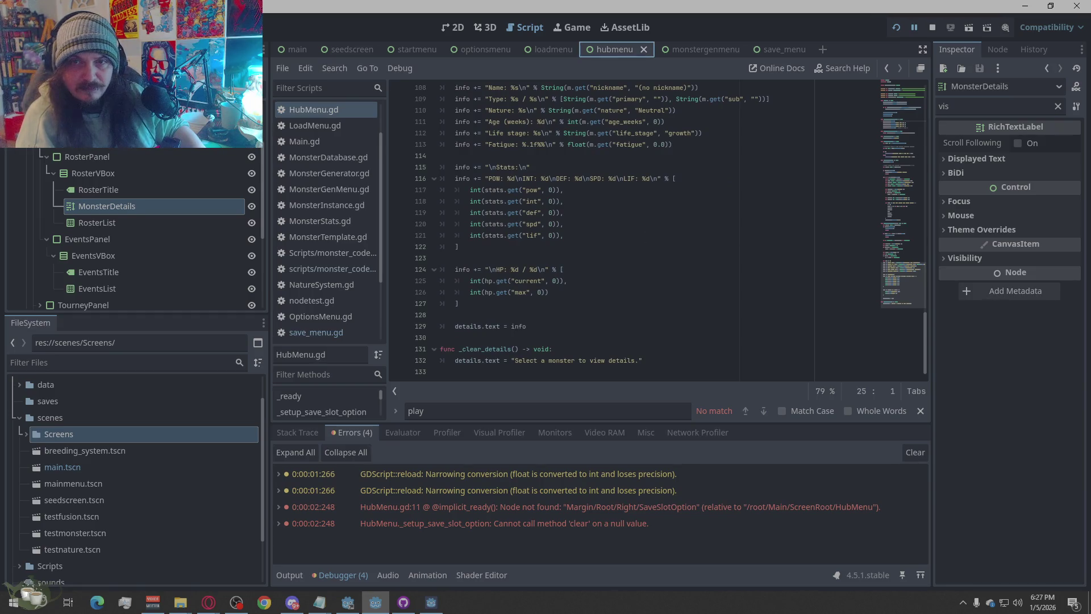
{"action": "key", "text": "alt+Tab"}
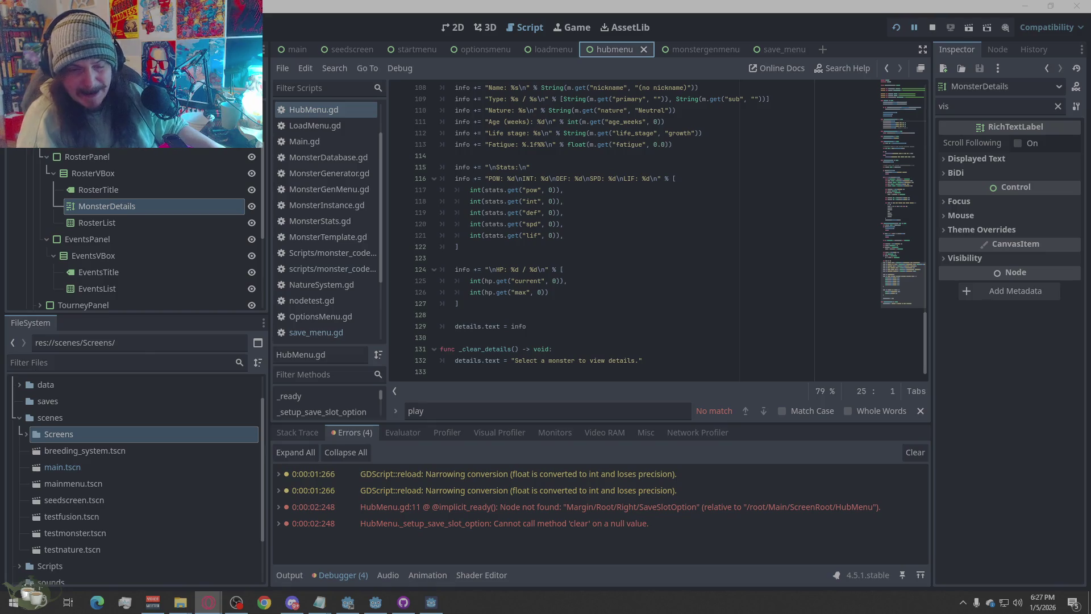
{"action": "key", "text": "super+d"}
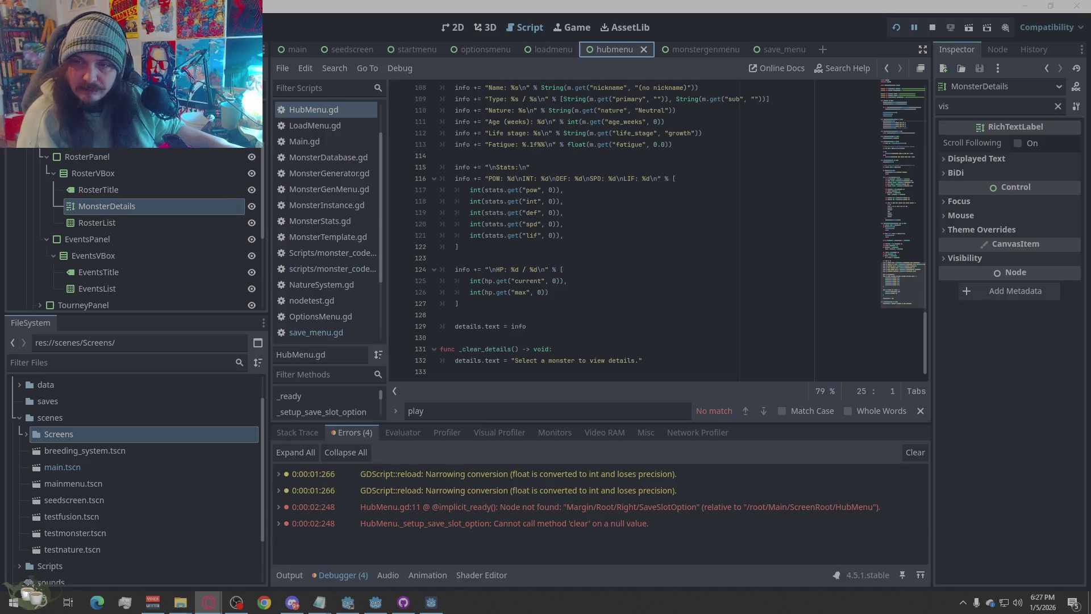
Replace all of Main.gd's code with the new pasted Main script and check its errors.
{"action": "left_click", "coordinate": [288, 45]}
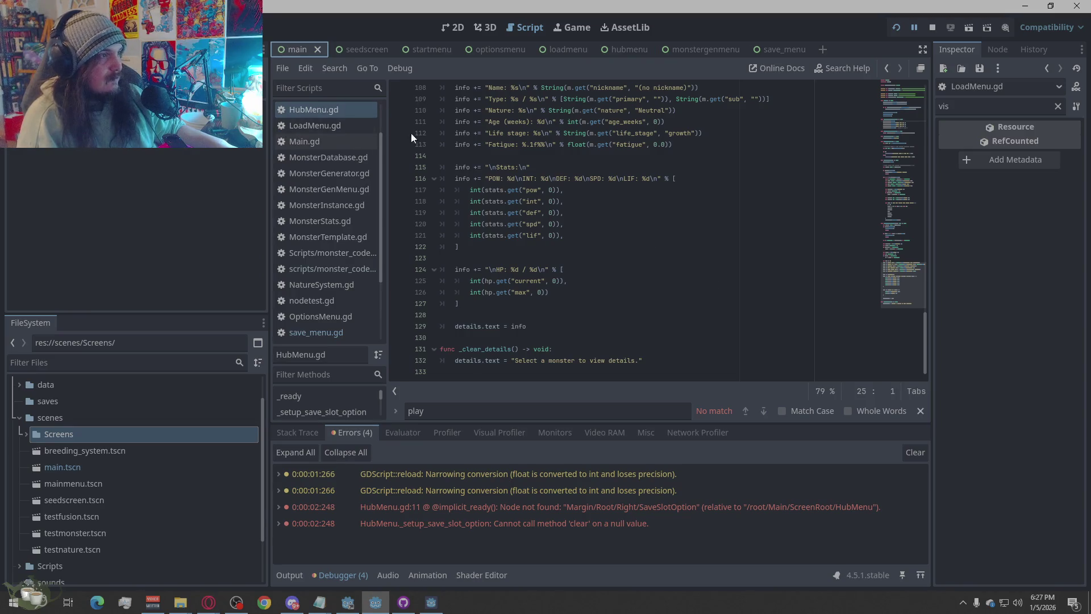
{"action": "left_click", "coordinate": [312, 141]}
{"action": "right_click", "coordinate": [644, 360]}
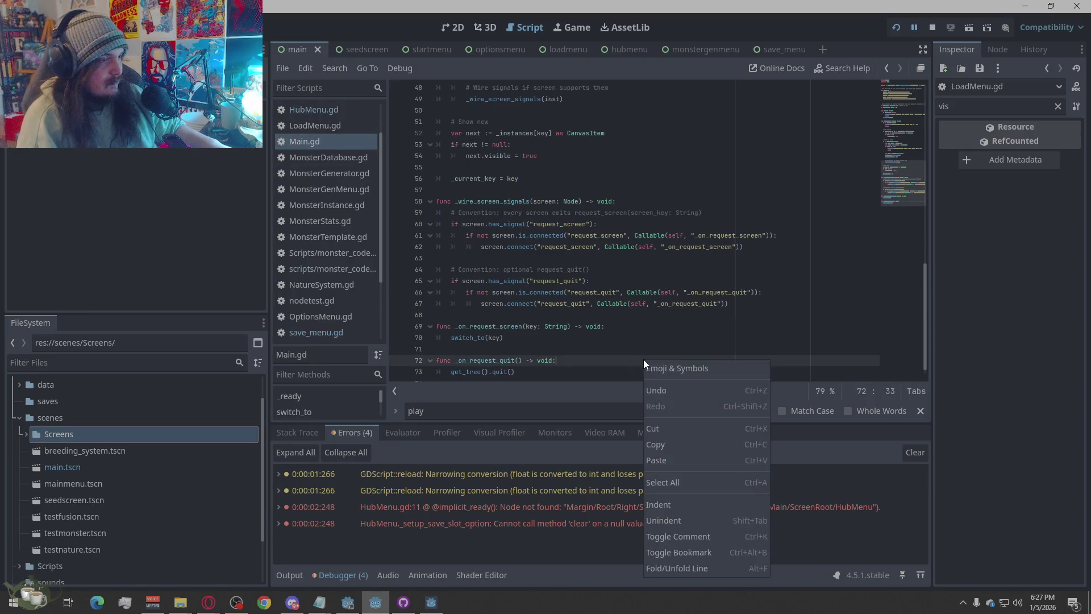
{"action": "left_click", "coordinate": [674, 481]}
{"action": "key", "text": "ctrl+v"}
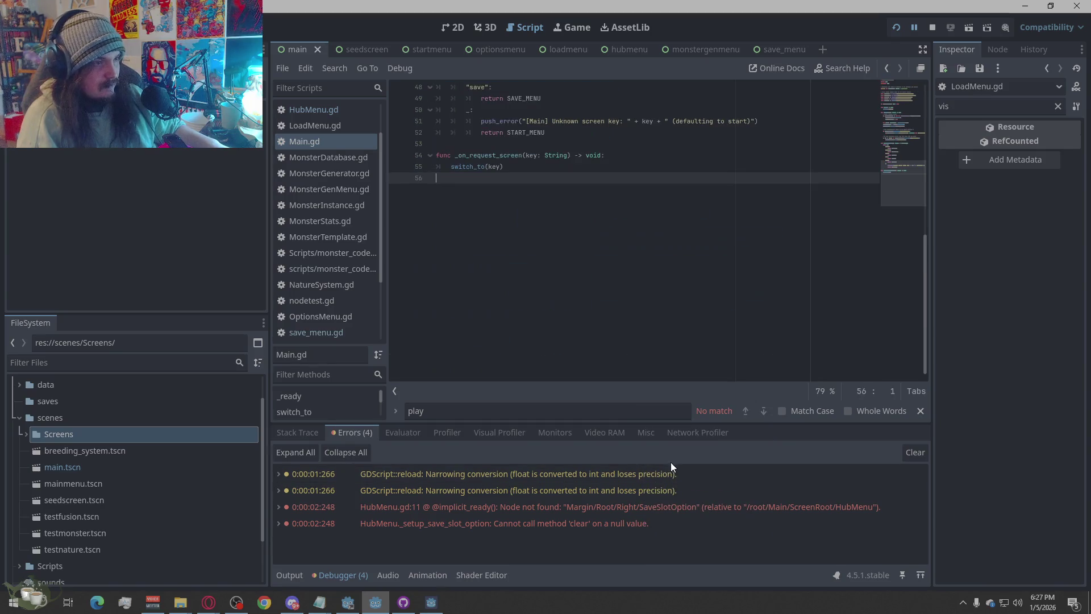
{"action": "scroll", "coordinate": [513, 328], "scroll_direction": "up", "scroll_amount": 15}
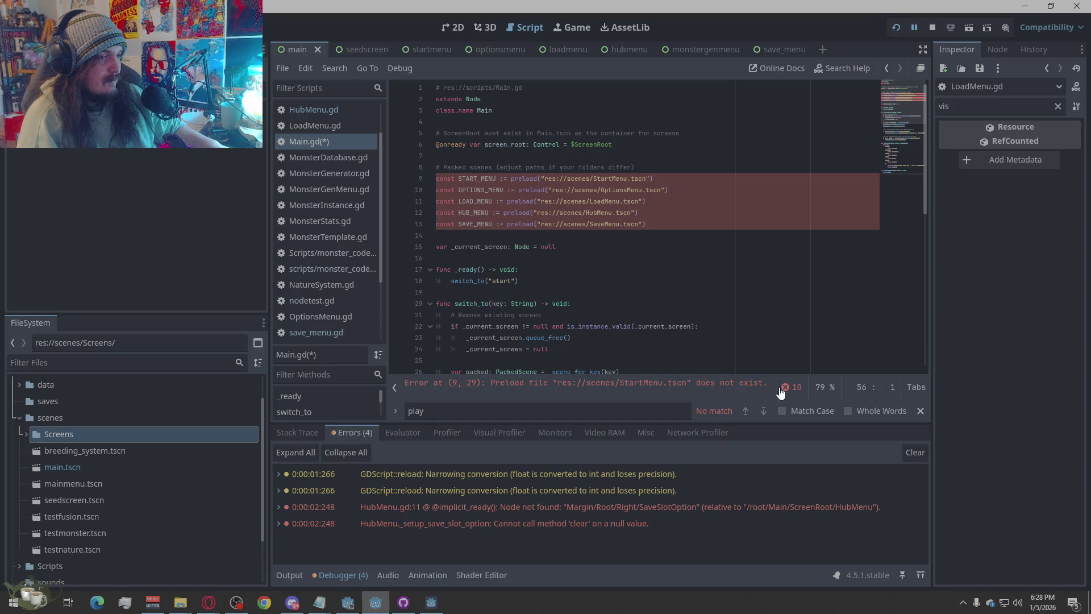
{"action": "left_click", "coordinate": [791, 387]}
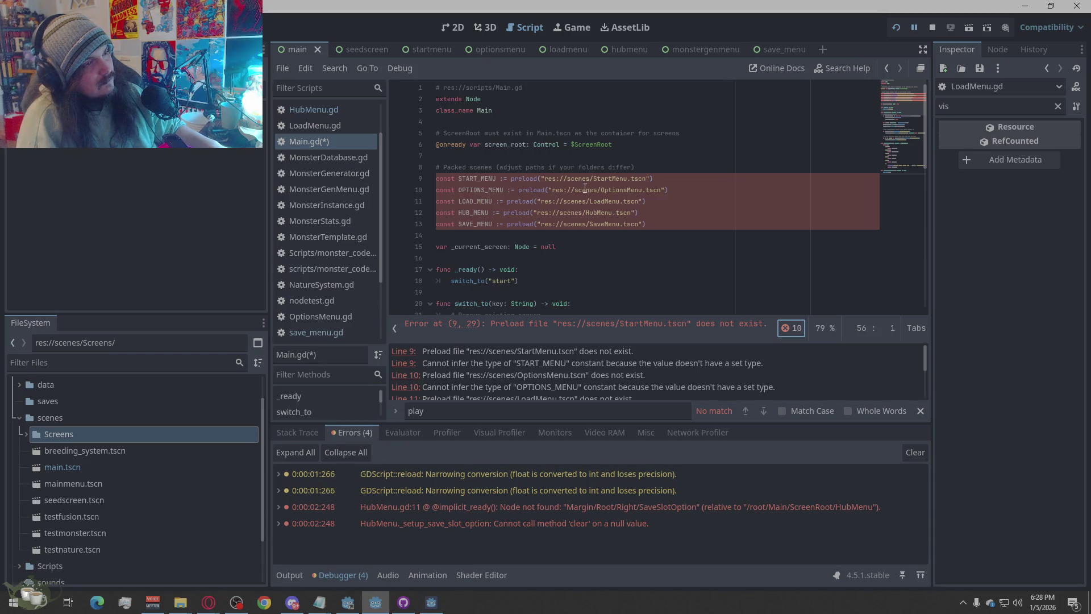
Insert Screens/ into the StartMenu preload path on line 9.
{"action": "mouse_move", "coordinate": [595, 178]}
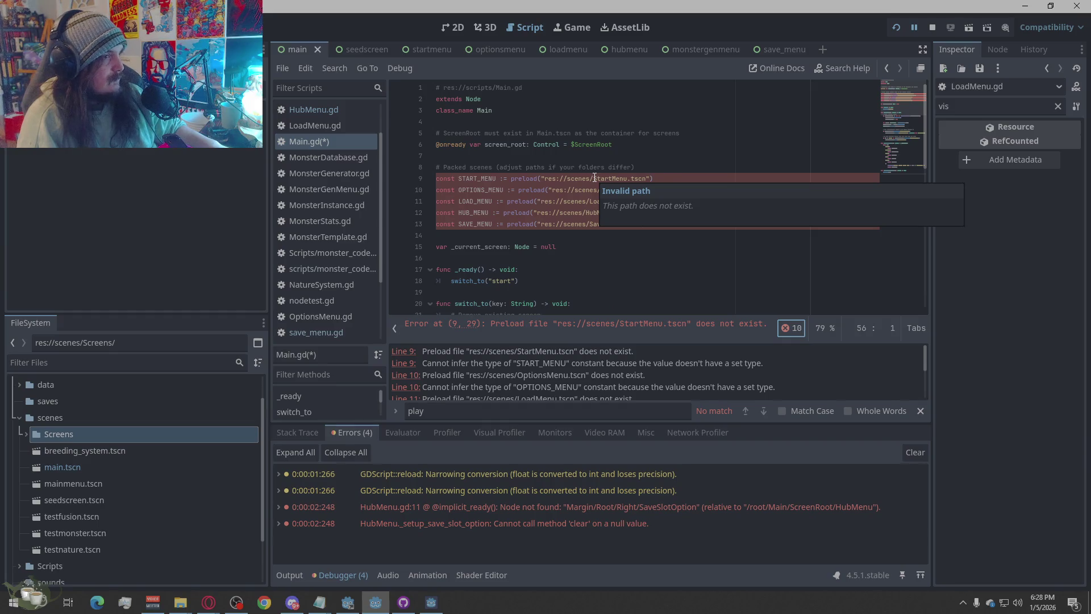
{"action": "left_click", "coordinate": [594, 178]}
{"action": "mouse_move", "coordinate": [632, 227]}
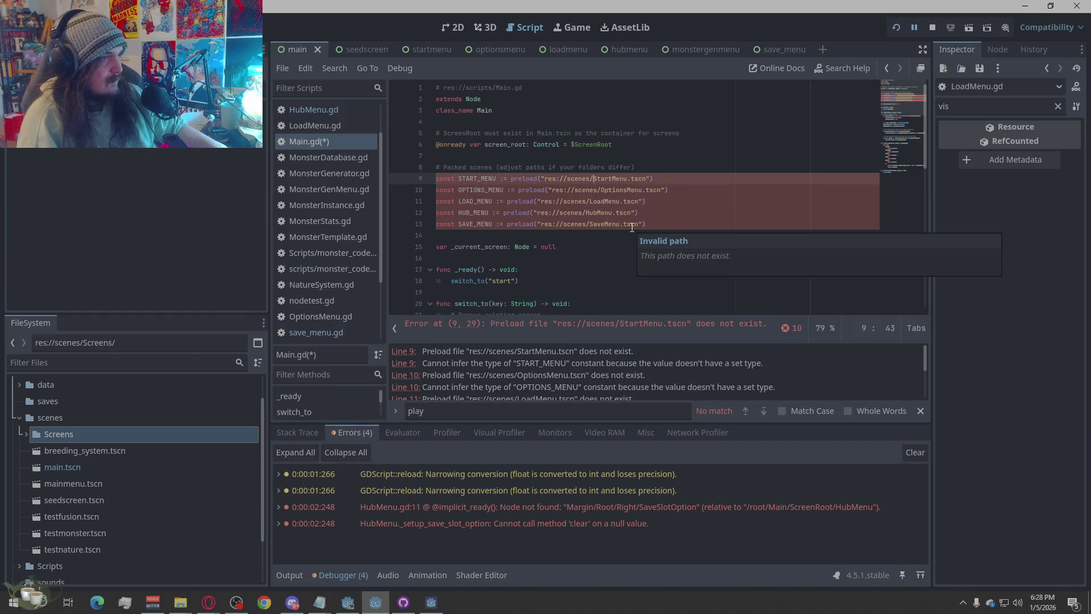
{"action": "type", "text": "/Sc"}
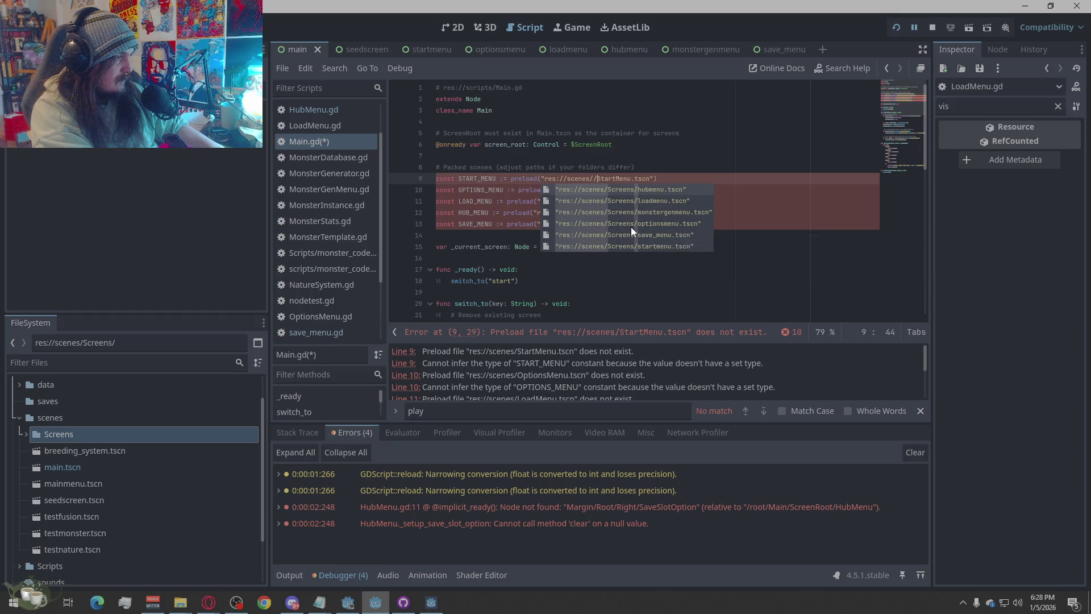
{"action": "type", "text": "reen"}
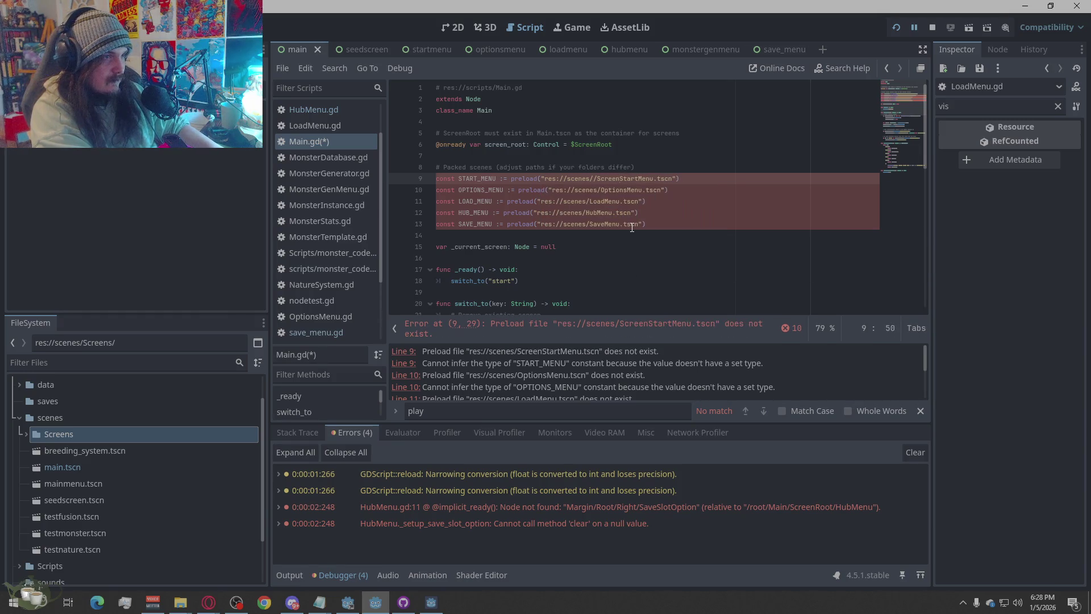
{"action": "type", "text": "s/"}
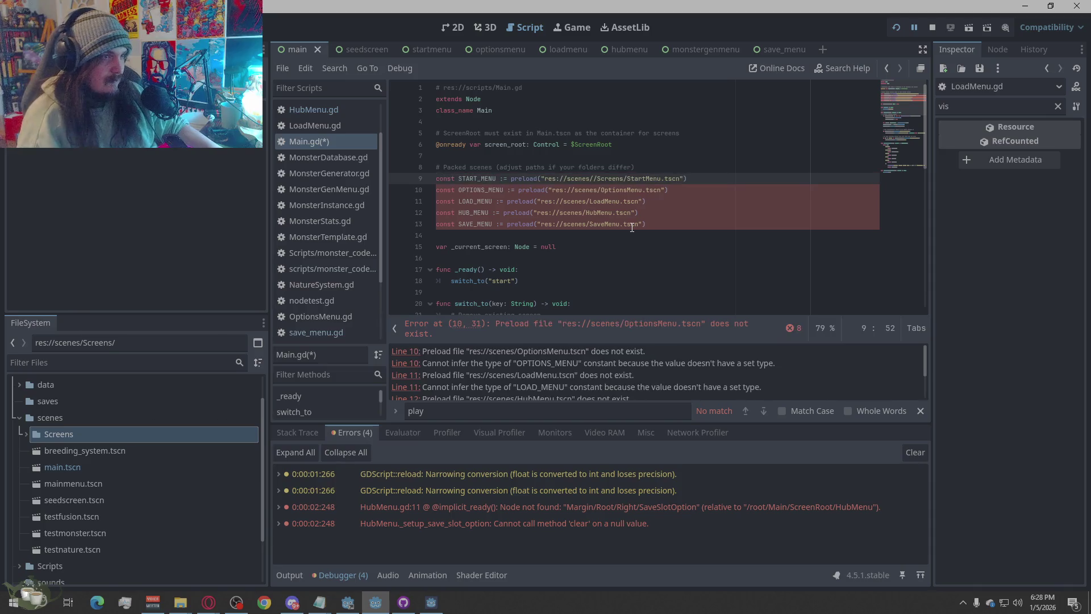
{"action": "left_click", "coordinate": [598, 179]}
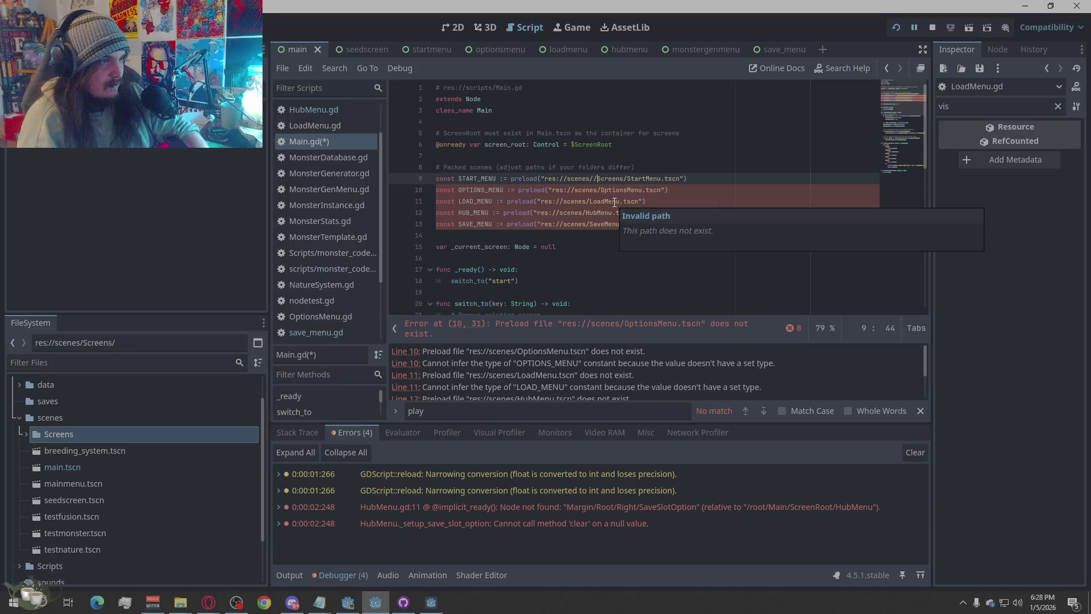
{"action": "key", "text": "BackSpace"}
{"action": "key", "text": "Down"}
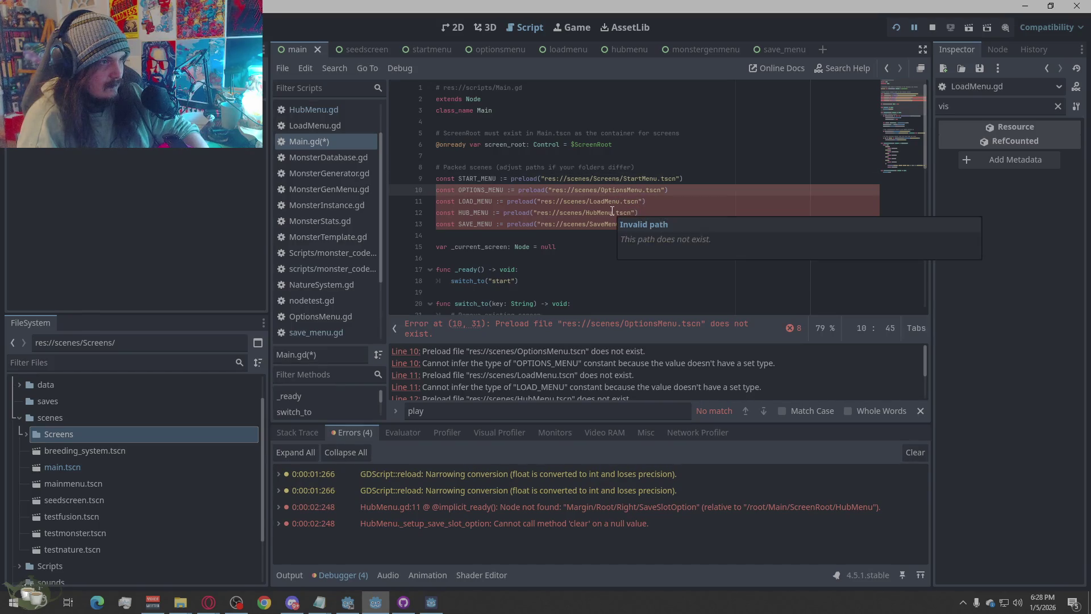
Add Screens/ to the OptionsMenu, LoadMenu, HubMenu and SaveMenu preload paths.
{"action": "left_click_drag", "start_coordinate": [624, 178], "coordinate": [594, 178]}
{"action": "key", "text": "ctrl+c"}
{"action": "left_click", "coordinate": [598, 189]}
{"action": "key", "text": "ctrl+v"}
{"action": "left_click", "coordinate": [591, 202]}
{"action": "key", "text": "ctrl+v"}
{"action": "left_click", "coordinate": [585, 213]}
{"action": "key", "text": "ctrl+v"}
{"action": "left_click", "coordinate": [592, 224]}
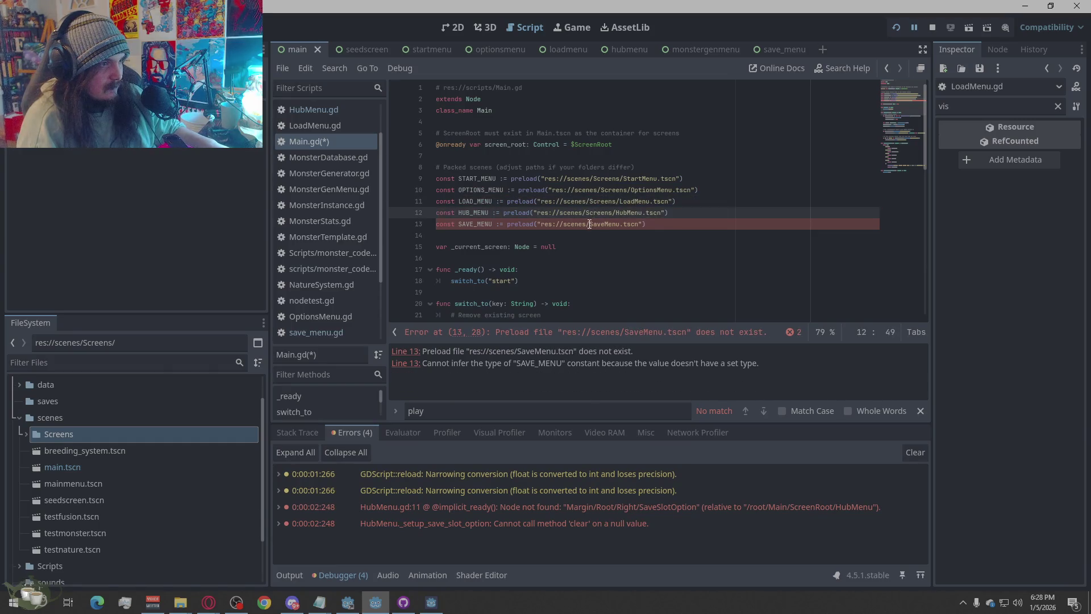
{"action": "key", "text": "ctrl+v"}
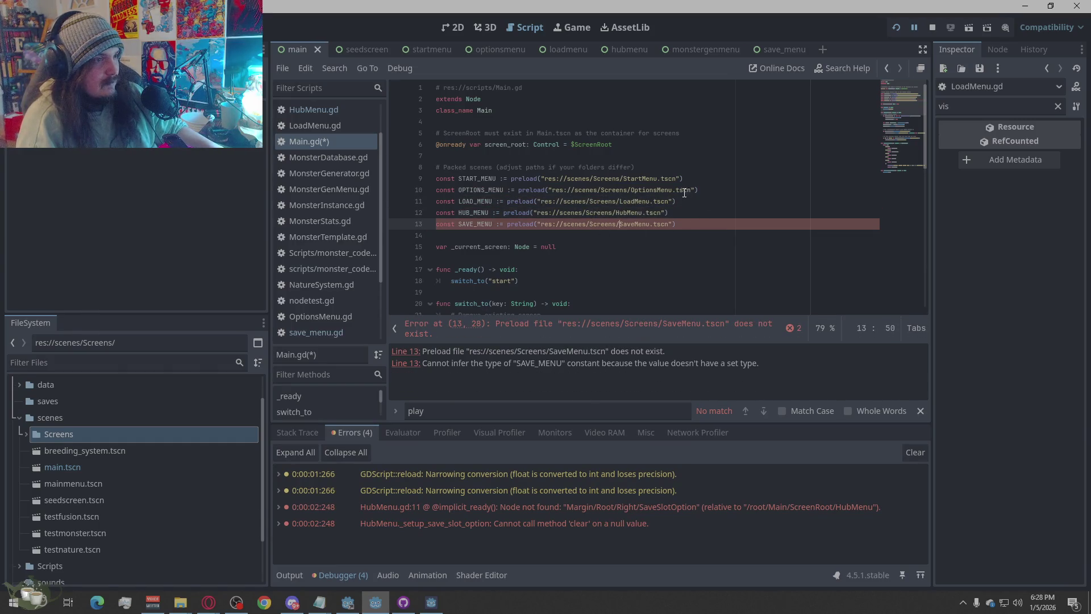
Save the edited Main.gd with its scenes/Screens preload paths.
{"action": "mouse_move", "coordinate": [678, 191]}
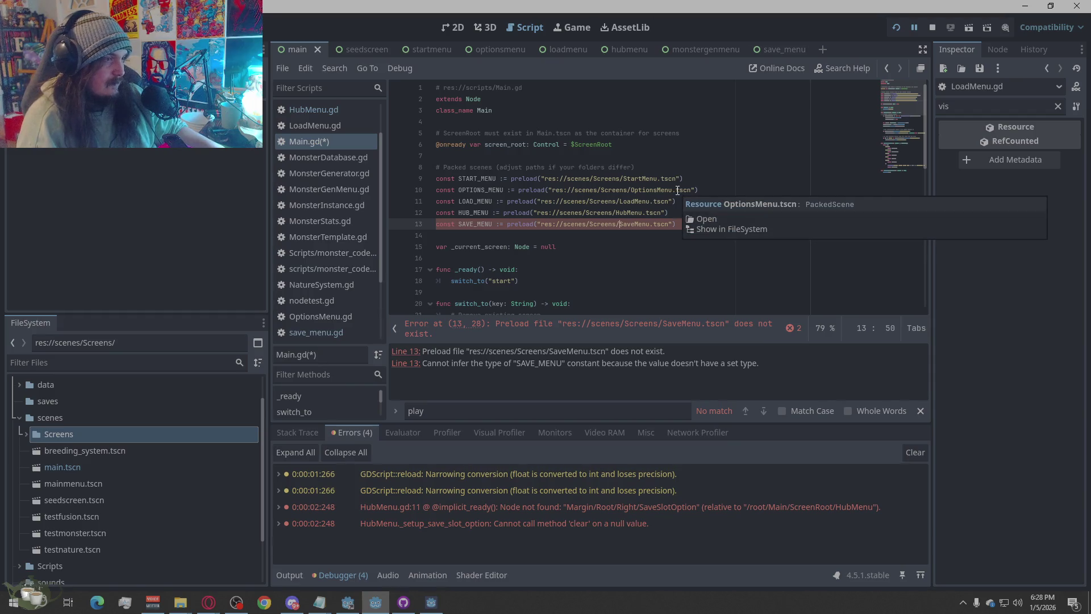
{"action": "left_click", "coordinate": [774, 50]}
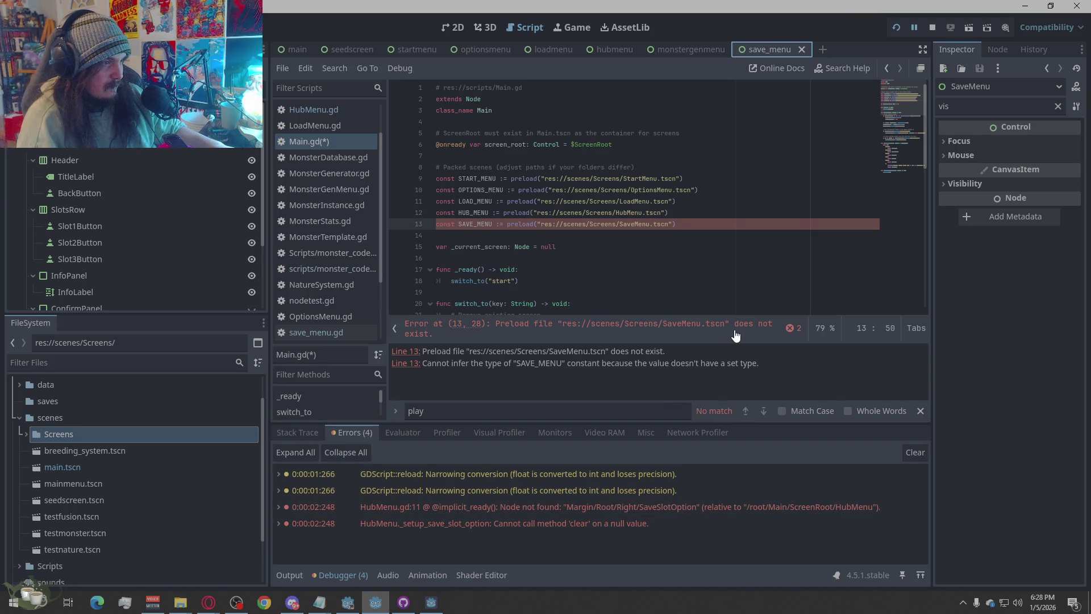
{"action": "key", "text": "ctrl+s"}
{"action": "left_click", "coordinate": [35, 434]}
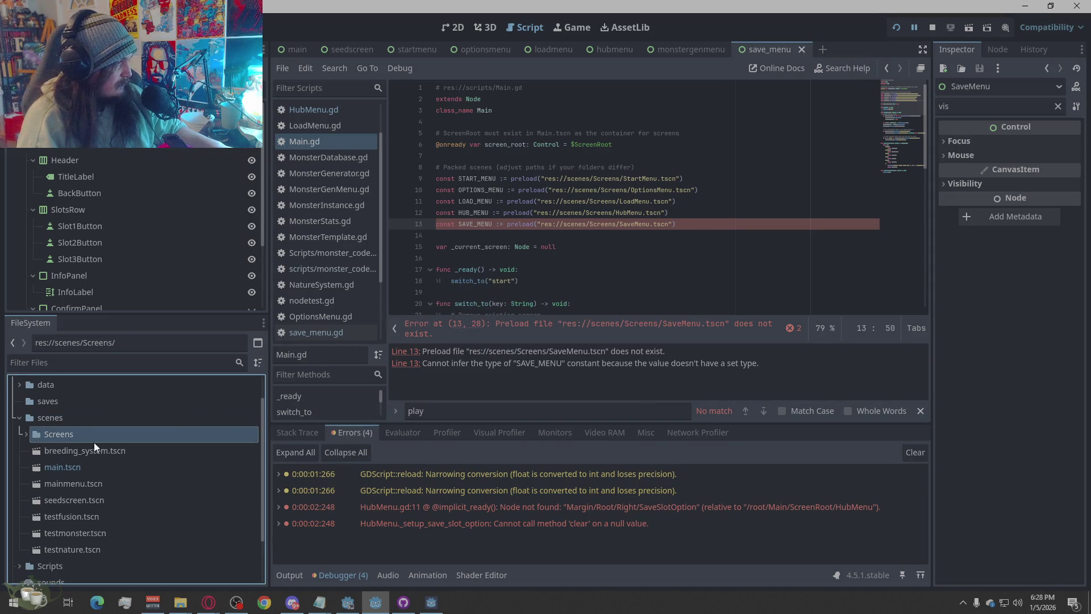
Rename save_menu.tscn to savemenu.tscn in the Screens folder.
{"action": "left_click", "coordinate": [26, 433]}
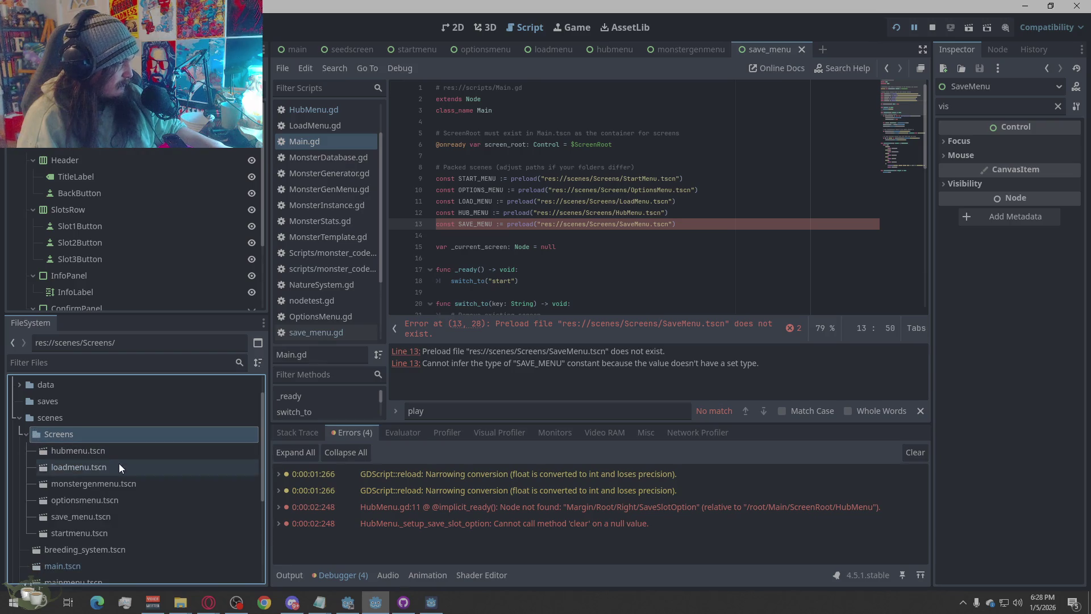
{"action": "right_click", "coordinate": [90, 516]}
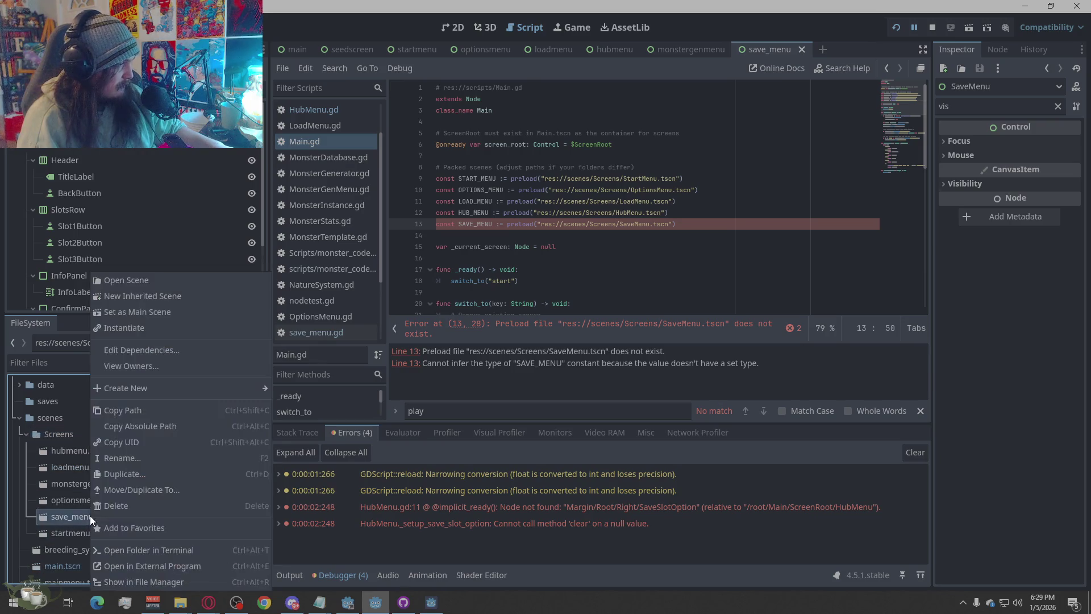
{"action": "left_click", "coordinate": [129, 456]}
{"action": "key", "text": "Left"}
{"action": "key", "text": "Left"}
{"action": "key", "text": "Left"}
{"action": "key", "text": "BackSpace"}
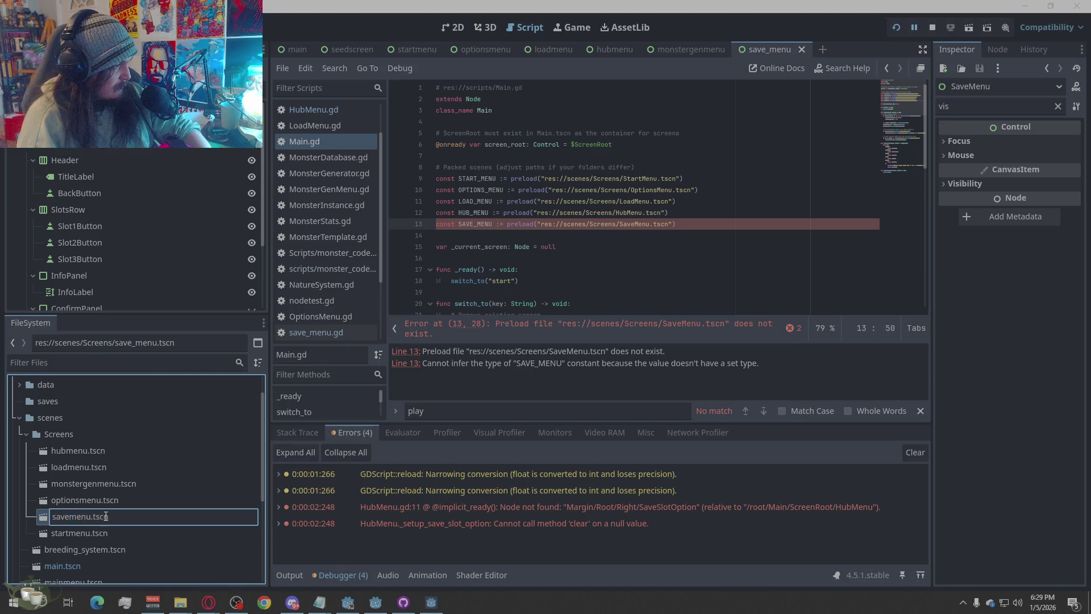
{"action": "key", "text": "Return"}
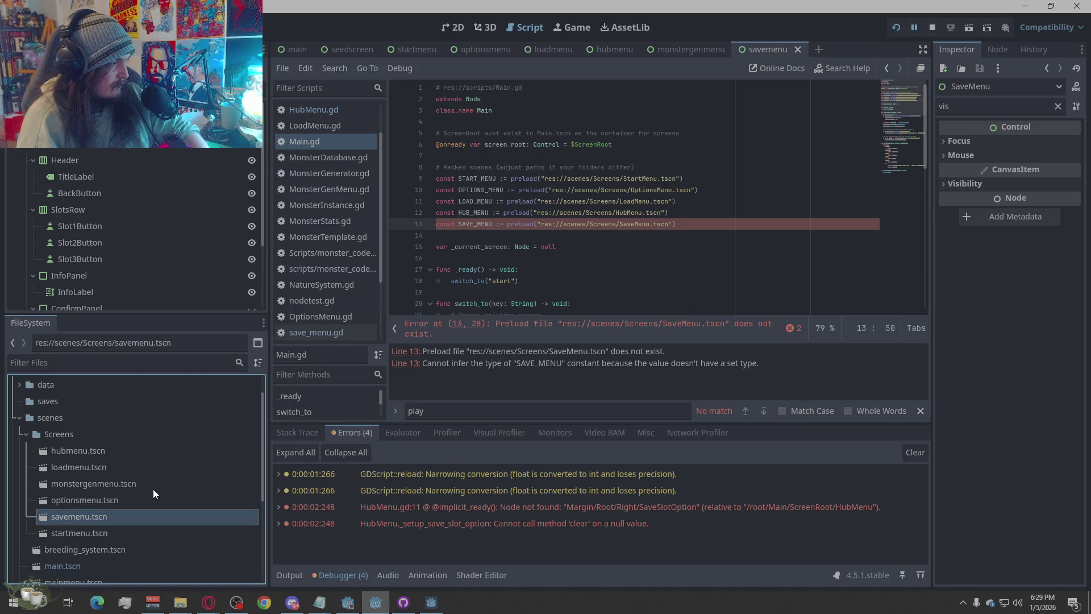
Retouch the SAVE_MENU preload path on line 13 so the missing-file error clears.
{"action": "left_click", "coordinate": [152, 489]}
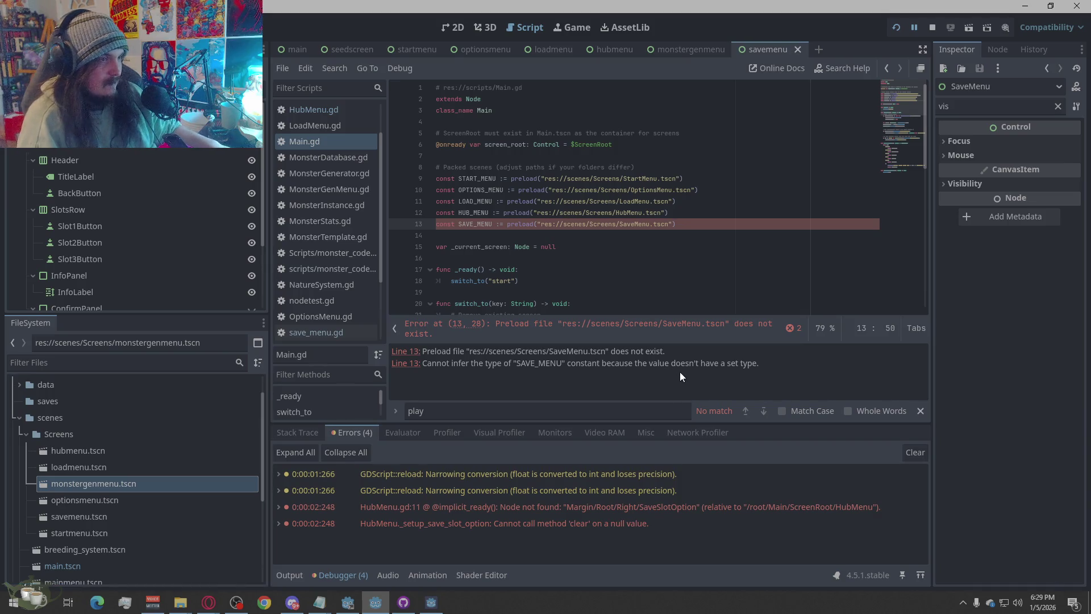
{"action": "key", "text": "BackSpace"}
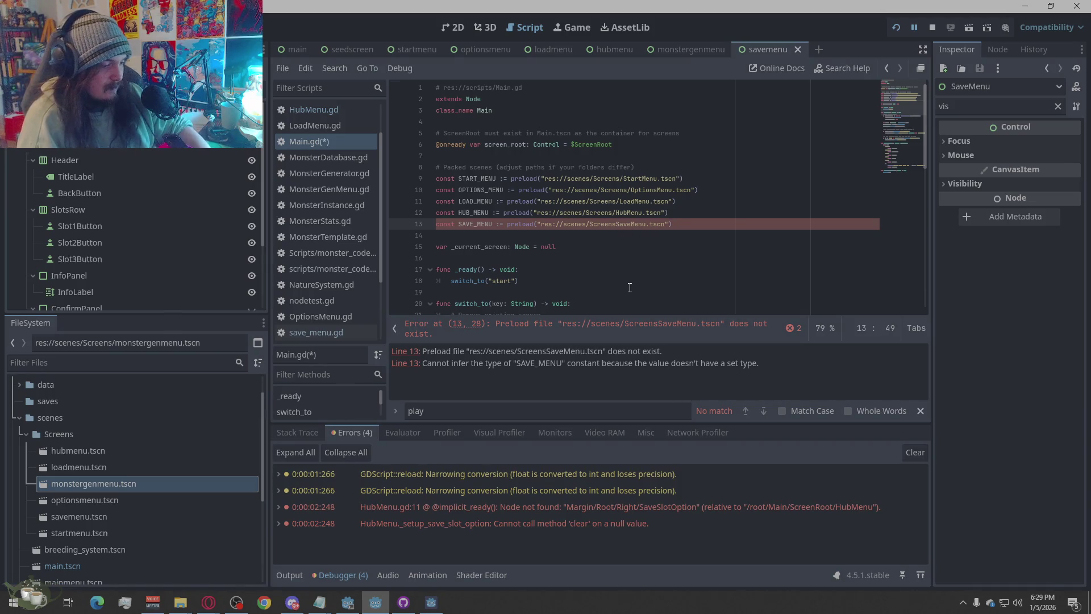
{"action": "type", "text": "/"}
{"action": "left_click", "coordinate": [671, 270]}
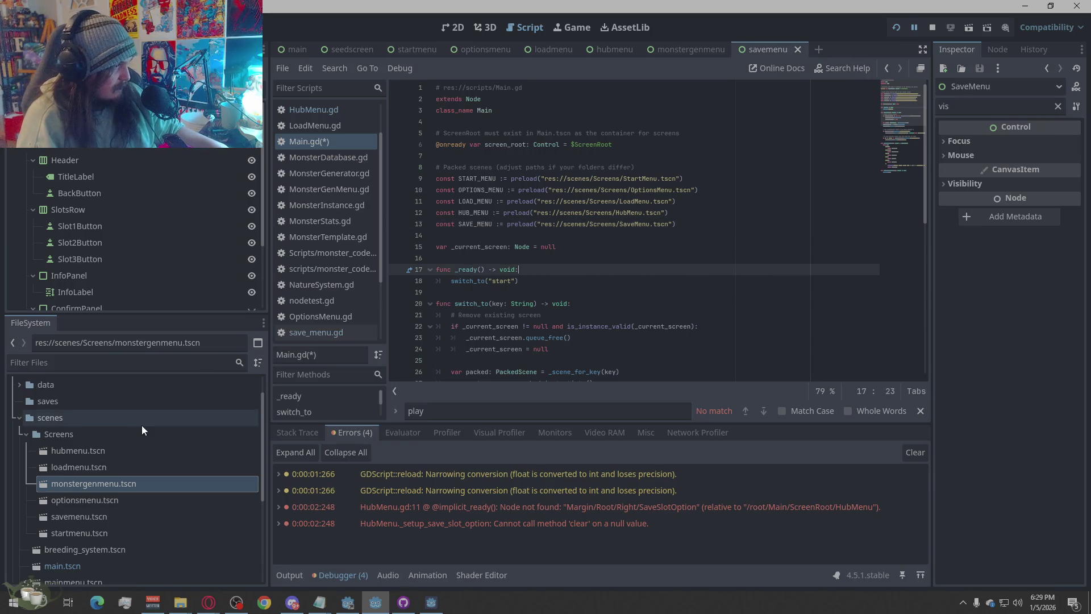
{"action": "left_click", "coordinate": [26, 434]}
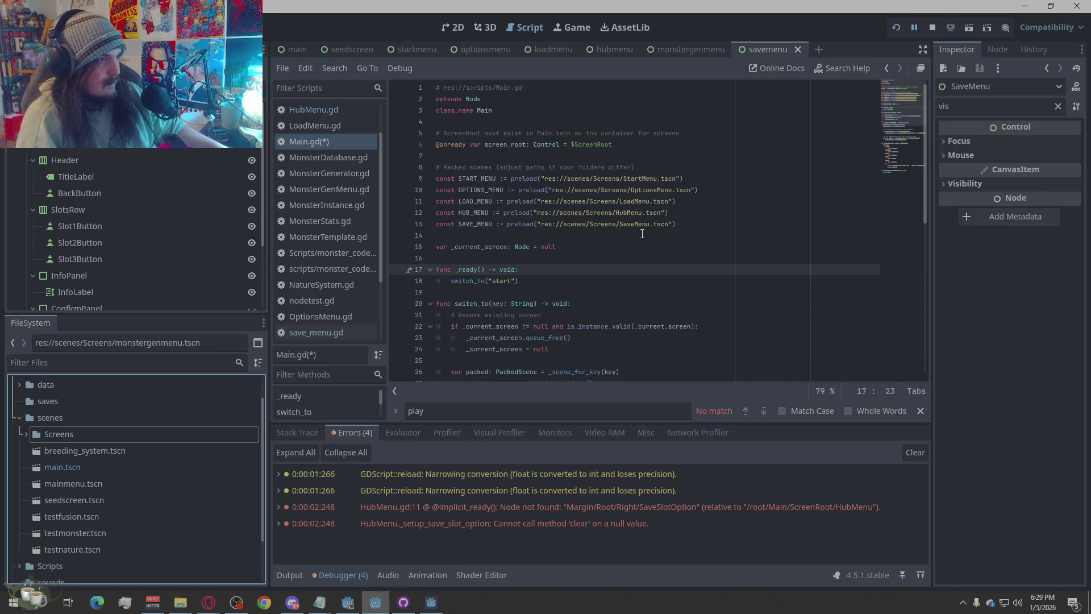
{"action": "left_click", "coordinate": [512, 169]}
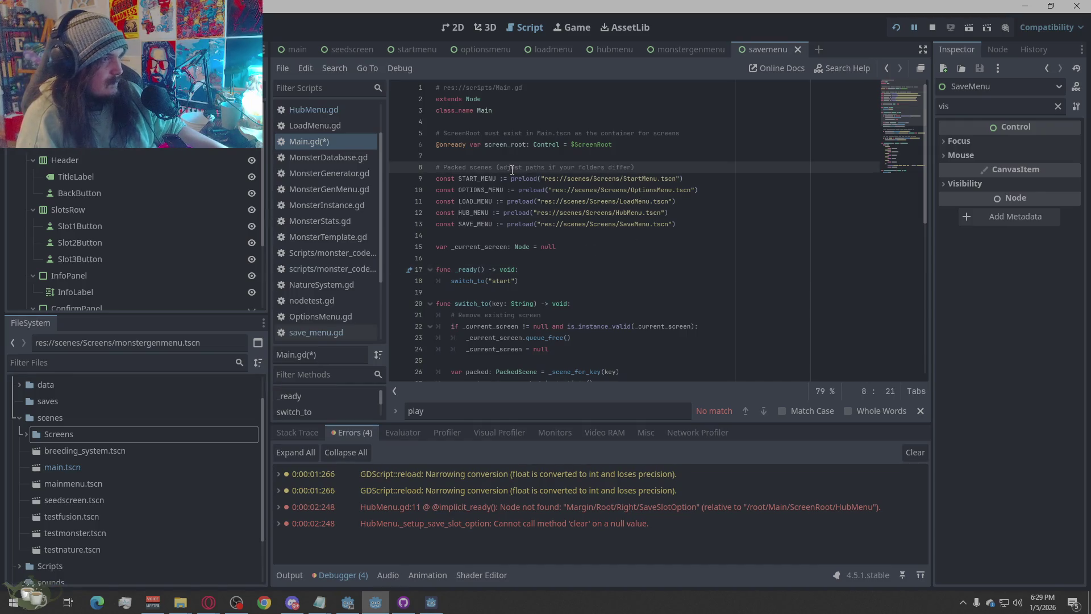
Save Main.gd with its Screens preloads and switch to the 2D view of savemenu.
{"action": "scroll", "coordinate": [613, 268], "scroll_direction": "down", "scroll_amount": 6}
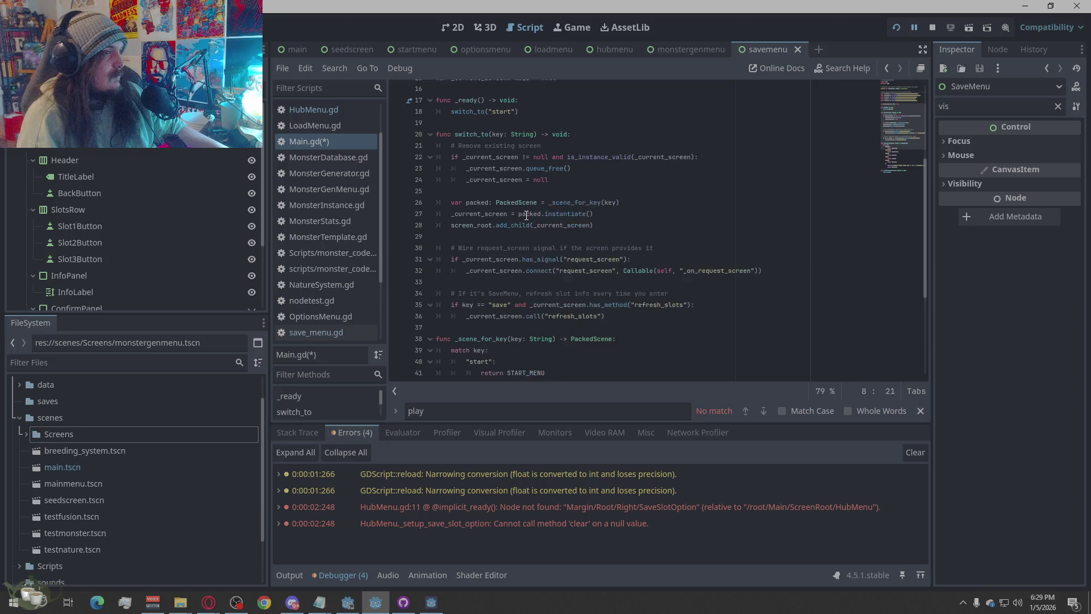
{"action": "scroll", "coordinate": [613, 268], "scroll_direction": "down", "scroll_amount": 2}
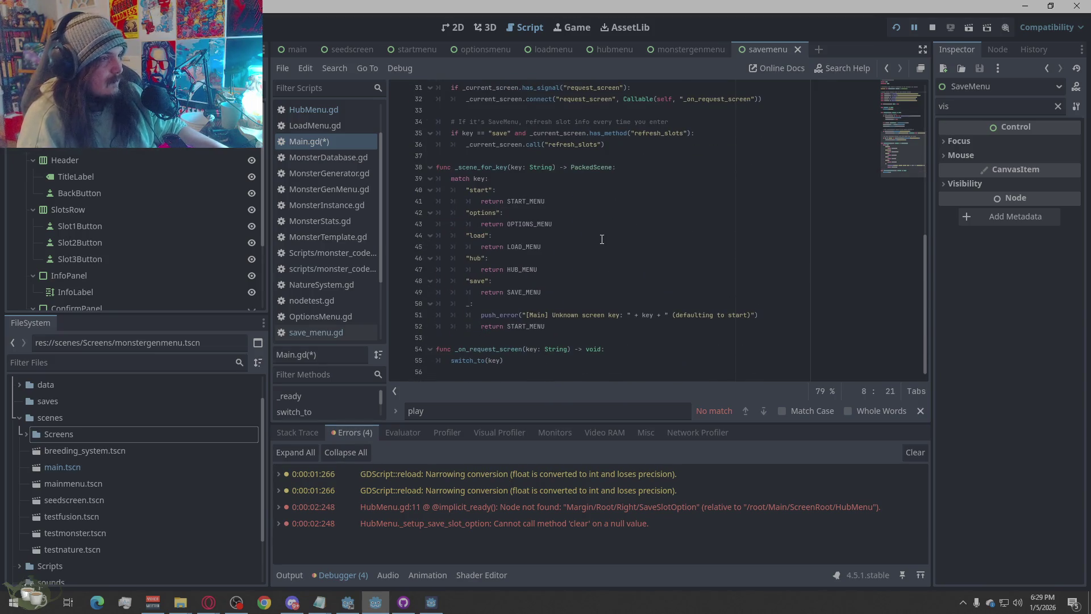
{"action": "key", "text": "ctrl+s"}
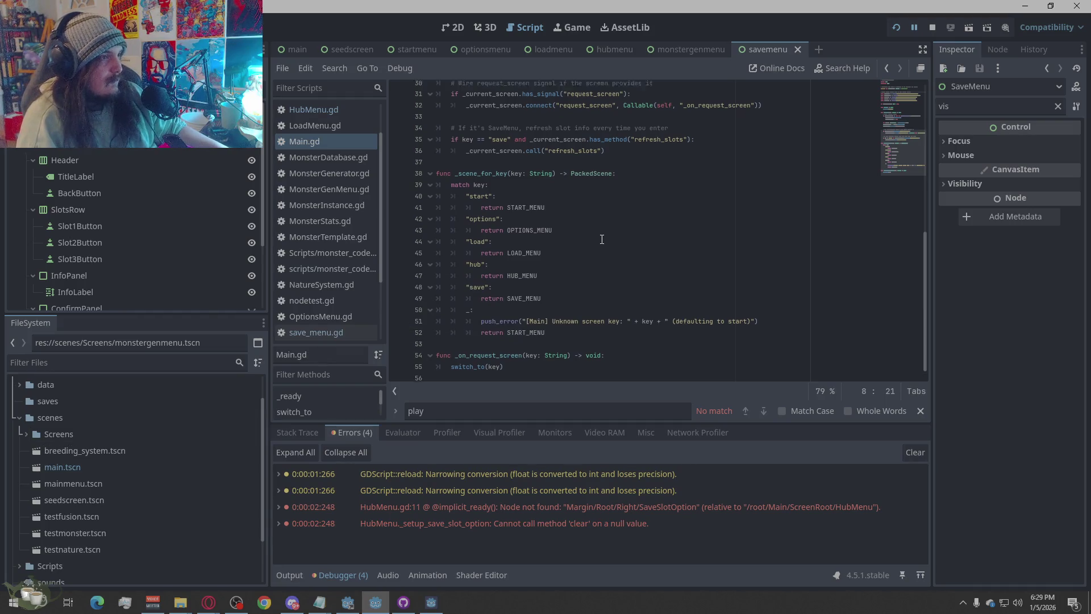
{"action": "scroll", "coordinate": [602, 240], "scroll_direction": "up", "scroll_amount": 10}
{"action": "left_click", "coordinate": [626, 200]}
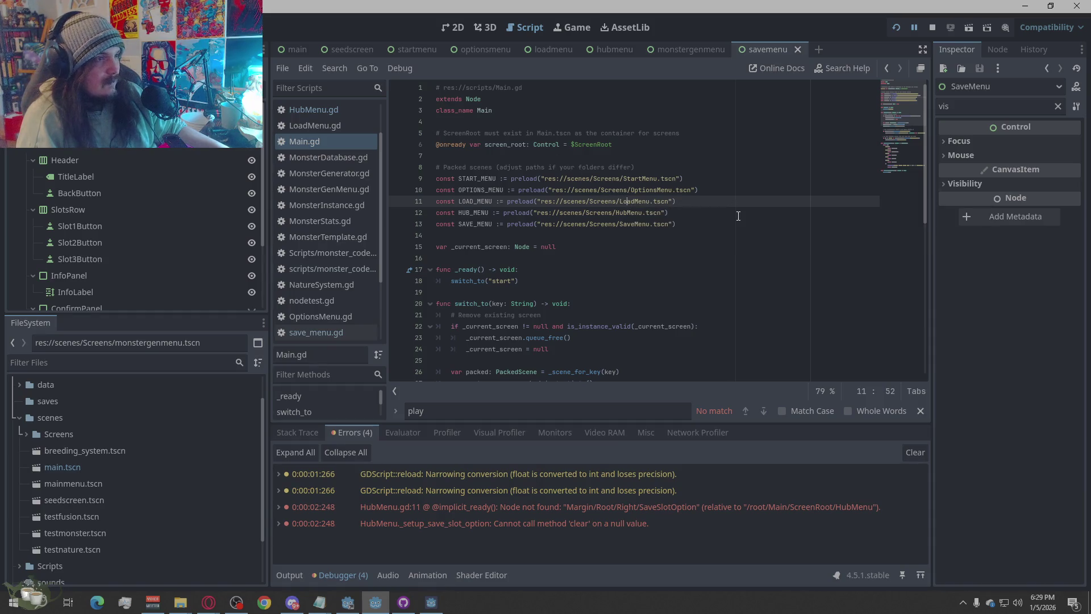
{"action": "scroll", "coordinate": [731, 217], "scroll_direction": "down", "scroll_amount": 10}
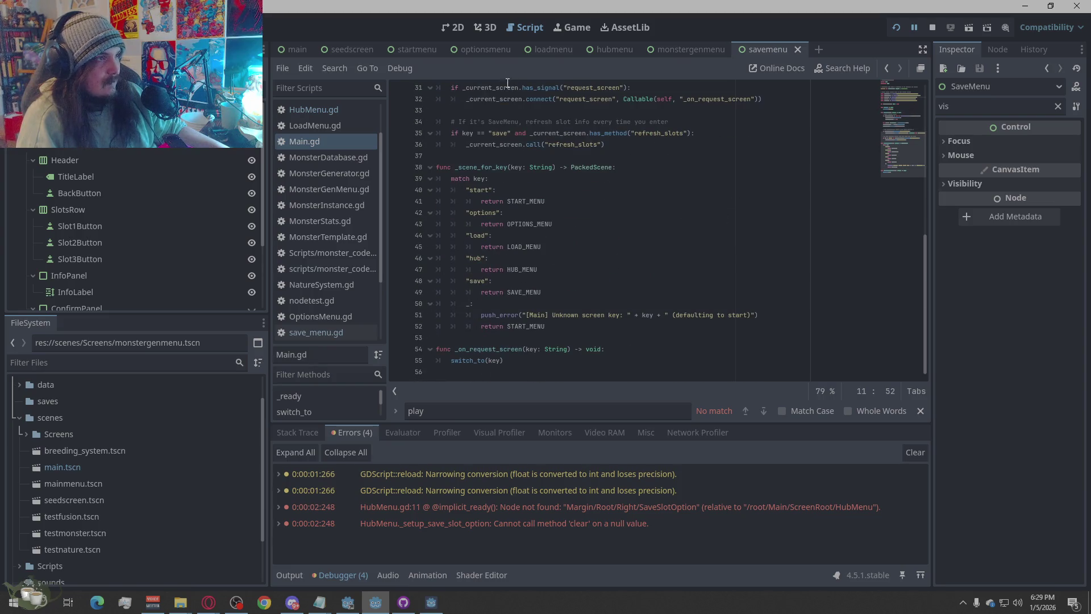
{"action": "left_click", "coordinate": [457, 29]}
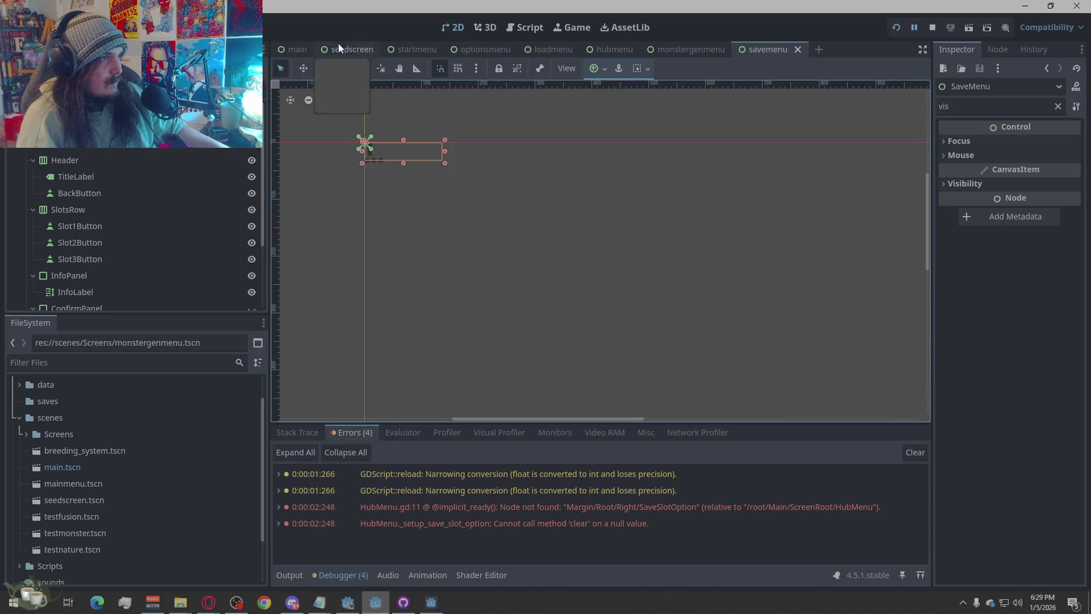
Switch to the main scene, run the project and start a New Game.
{"action": "key", "text": "ctrl+Tab"}
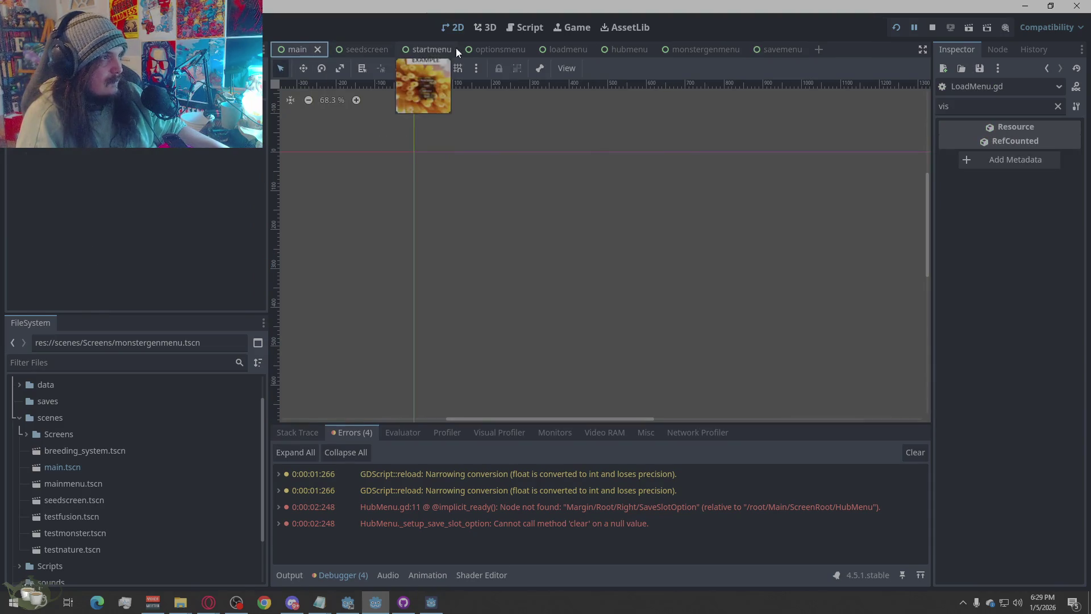
{"action": "left_click", "coordinate": [932, 27]}
{"action": "left_click", "coordinate": [897, 28]}
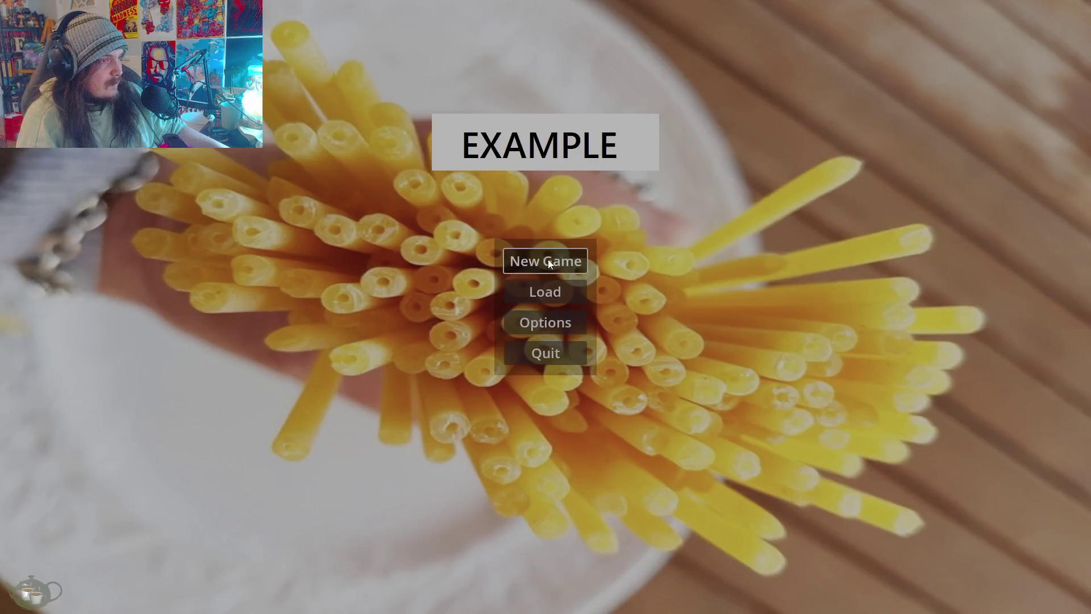
{"action": "left_click", "coordinate": [548, 259]}
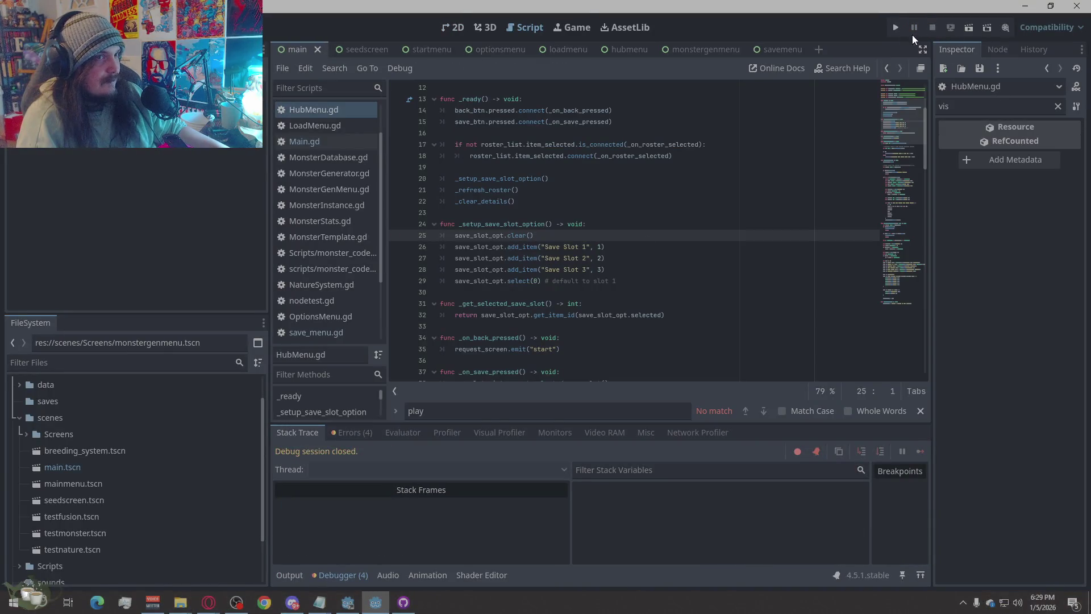
Relaunch the game, visit Options, then open Load and select Save Slots 02 and 01.
{"action": "left_click", "coordinate": [897, 27]}
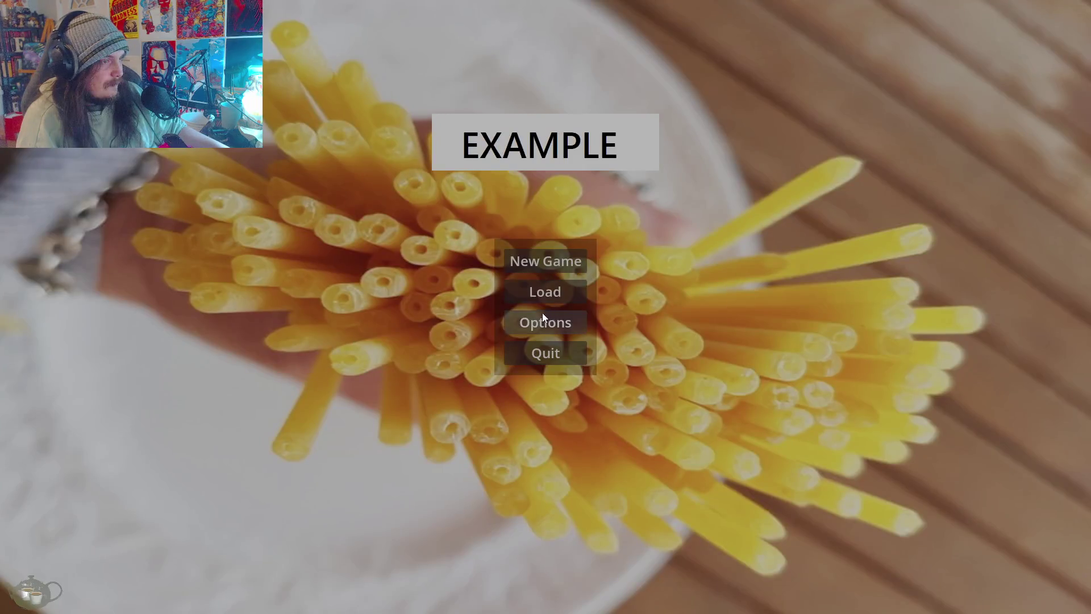
{"action": "left_click", "coordinate": [551, 323]}
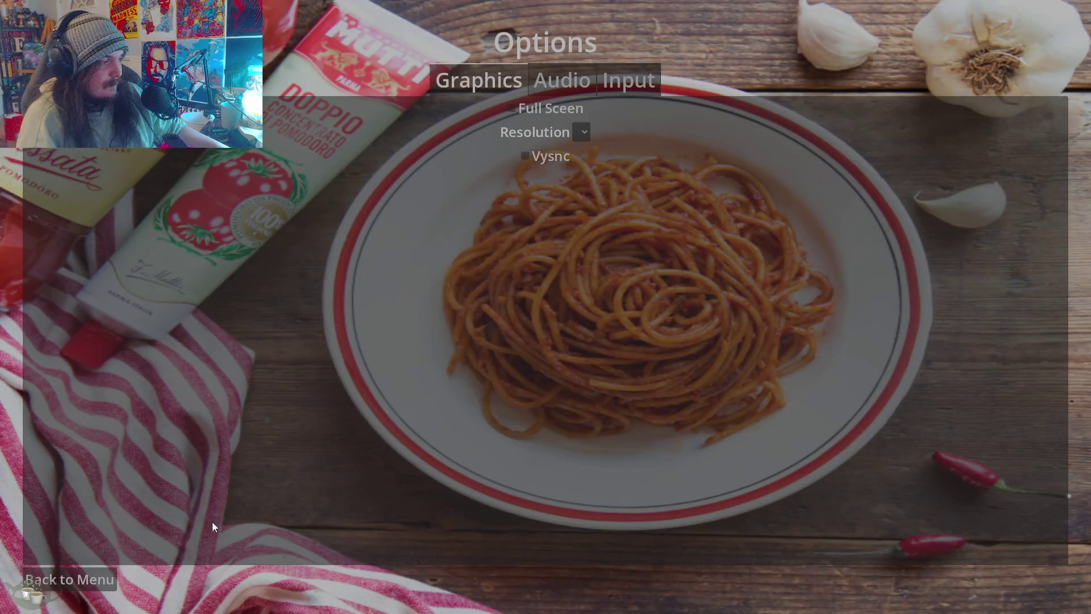
{"action": "left_click", "coordinate": [69, 580]}
{"action": "left_click", "coordinate": [541, 288]}
{"action": "left_click", "coordinate": [193, 127]}
{"action": "left_click", "coordinate": [194, 97]}
Return to the title menu, check Options once more, and quit the game.
{"action": "key", "text": "Escape"}
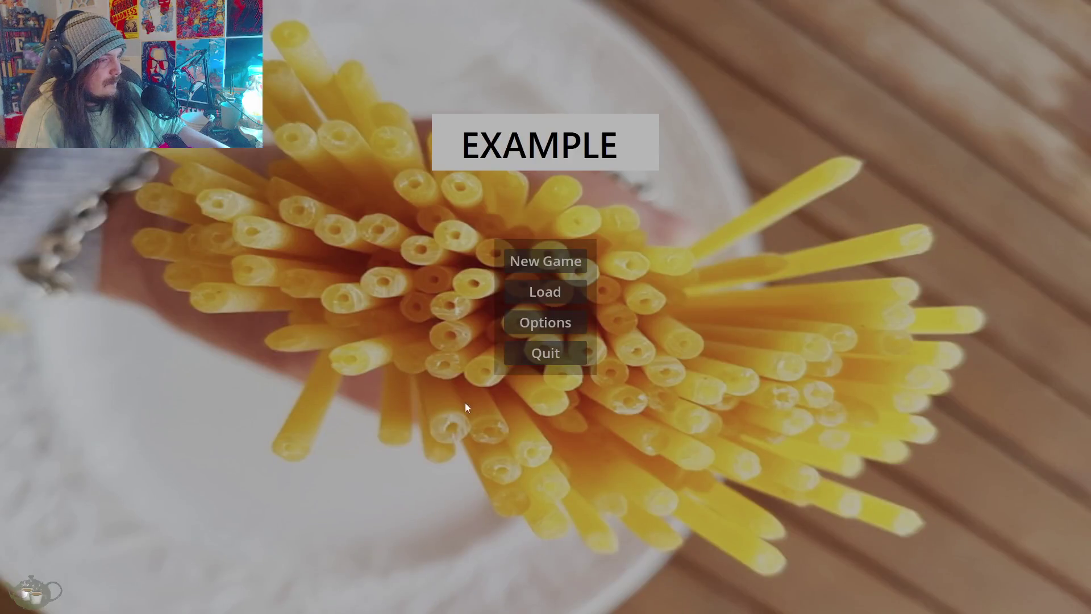
{"action": "left_click", "coordinate": [538, 322]}
{"action": "left_click", "coordinate": [77, 581]}
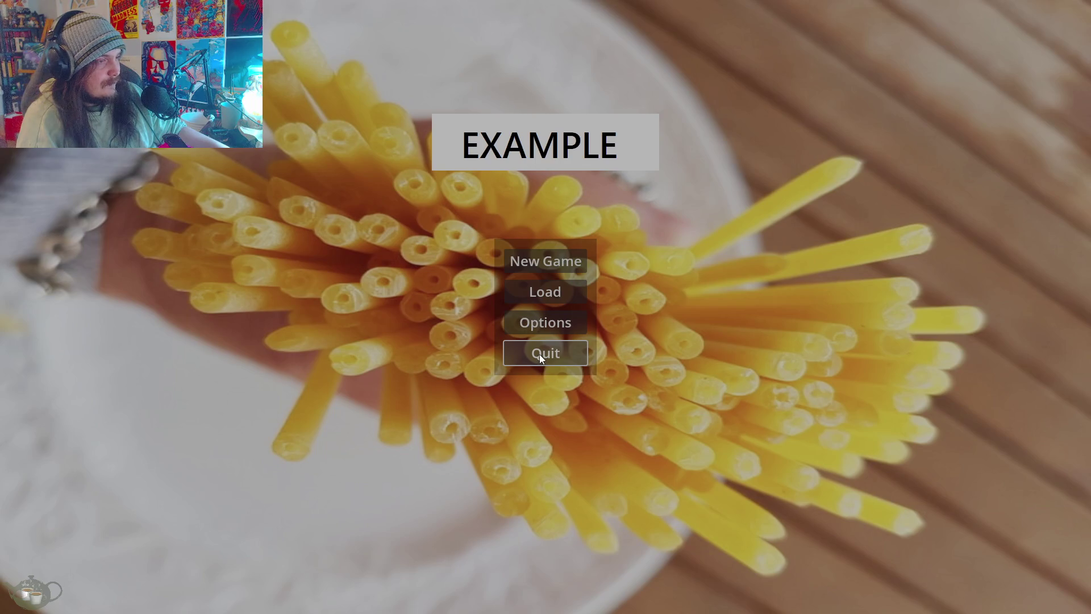
{"action": "left_click", "coordinate": [538, 261]}
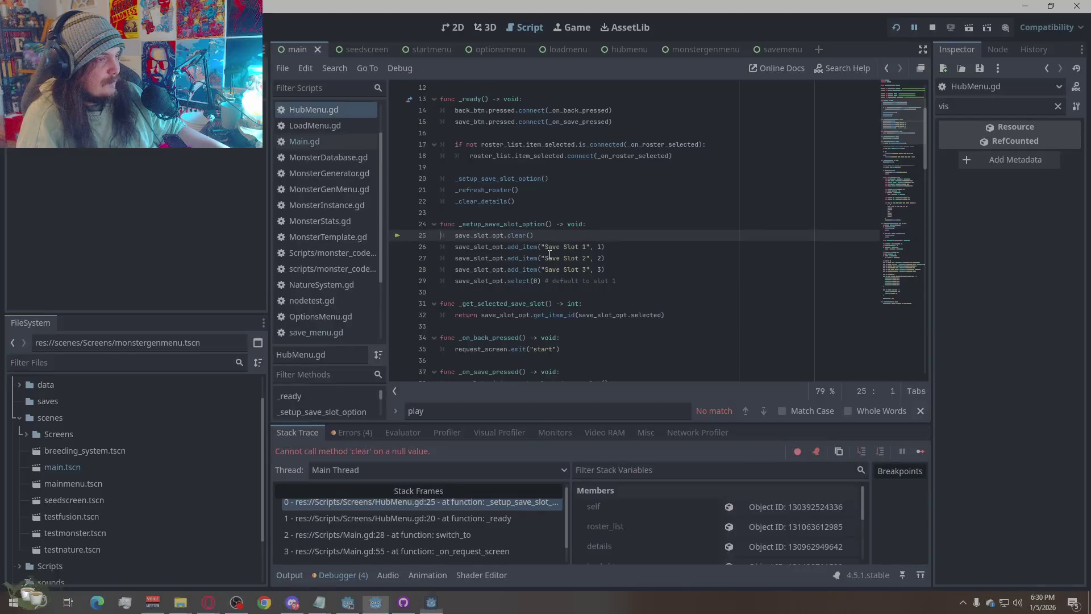
{"action": "left_click", "coordinate": [351, 432]}
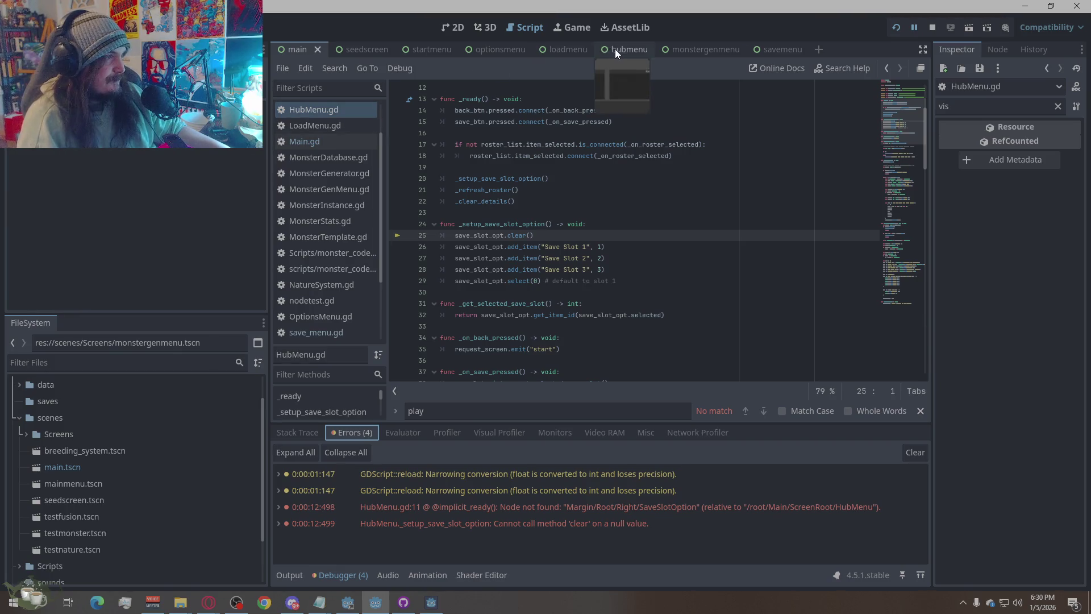
{"action": "left_click", "coordinate": [317, 125]}
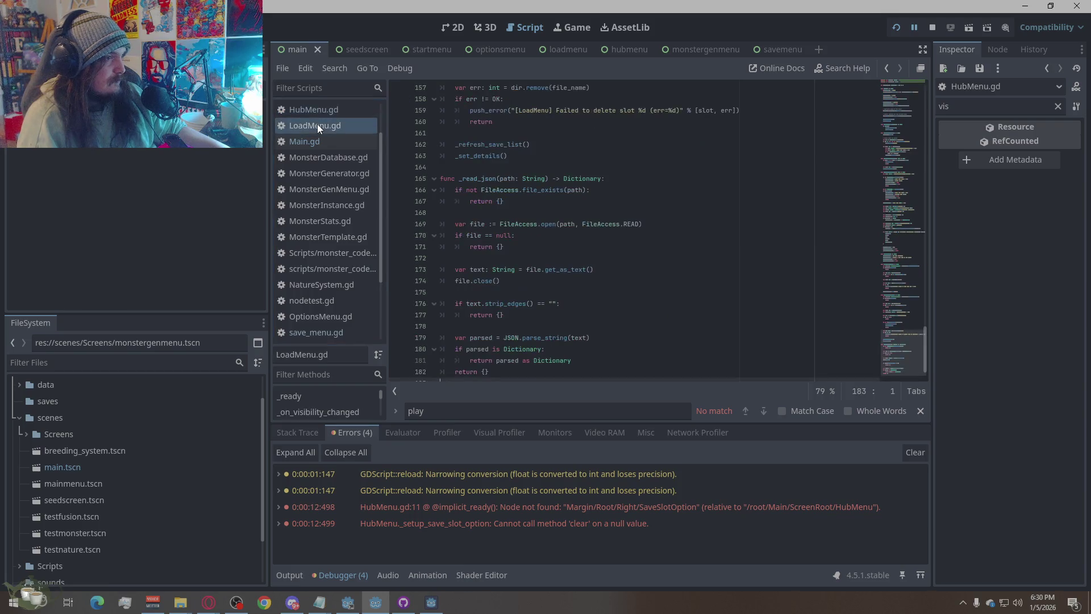
{"action": "left_click", "coordinate": [317, 138]}
{"action": "left_click", "coordinate": [328, 116]}
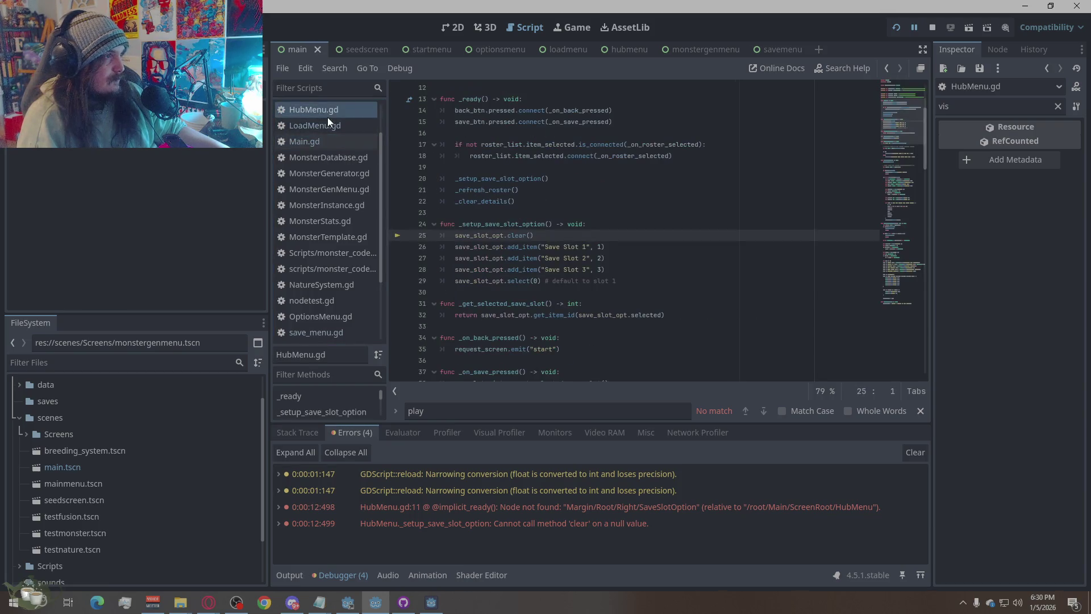
{"action": "scroll", "coordinate": [688, 263], "scroll_direction": "up", "scroll_amount": 4}
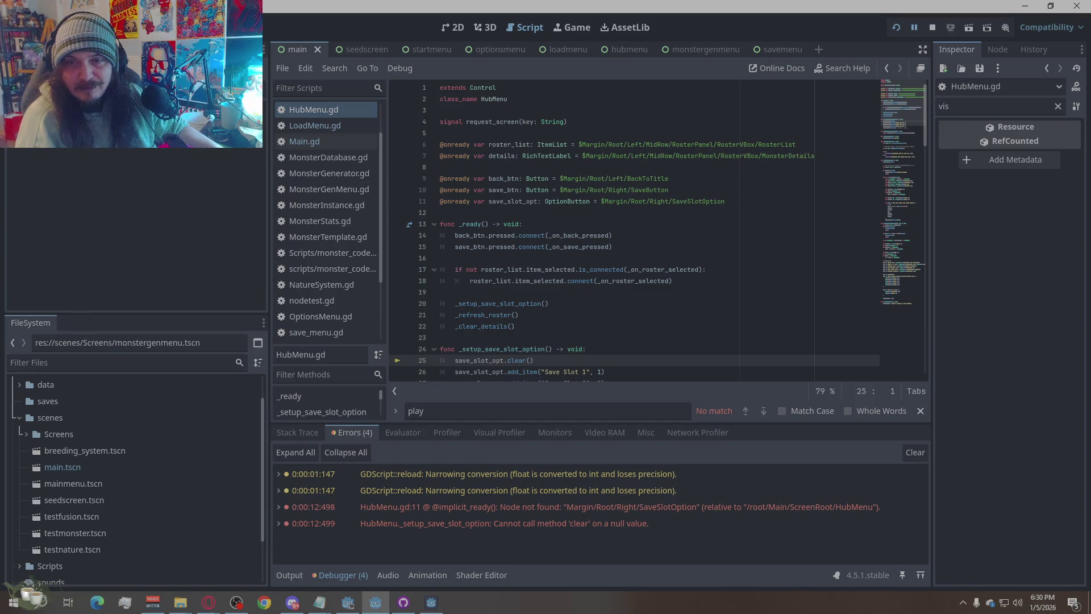
{"action": "key", "text": "alt+Tab"}
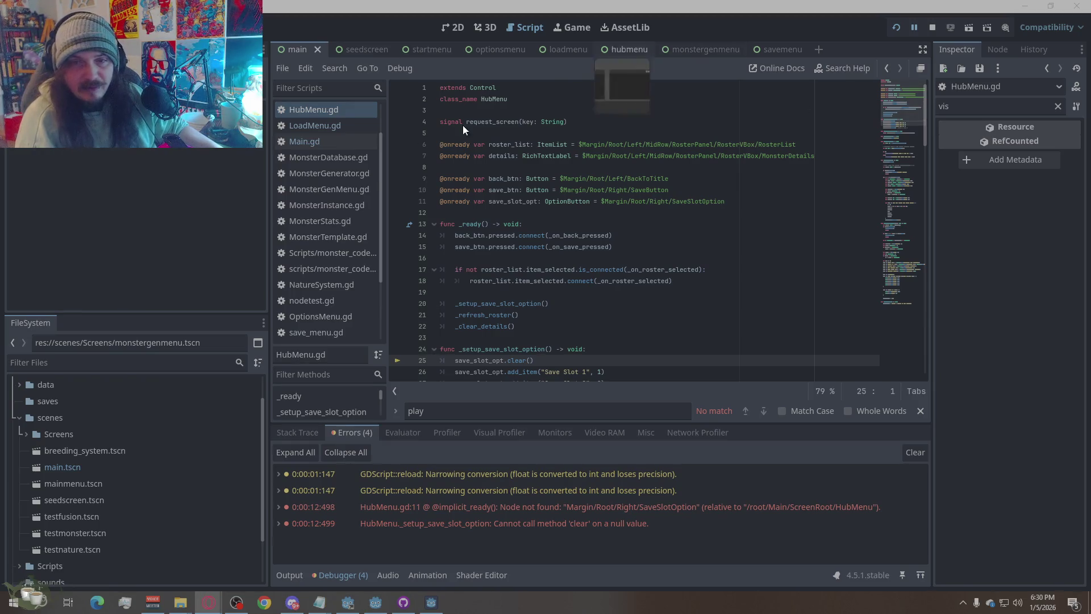
Replace all of HubMenu.gd with the pasted 115-line script ending in _clear_details and save it.
{"action": "left_click", "coordinate": [349, 111]}
{"action": "left_click", "coordinate": [762, 281]}
{"action": "right_click", "coordinate": [763, 285]}
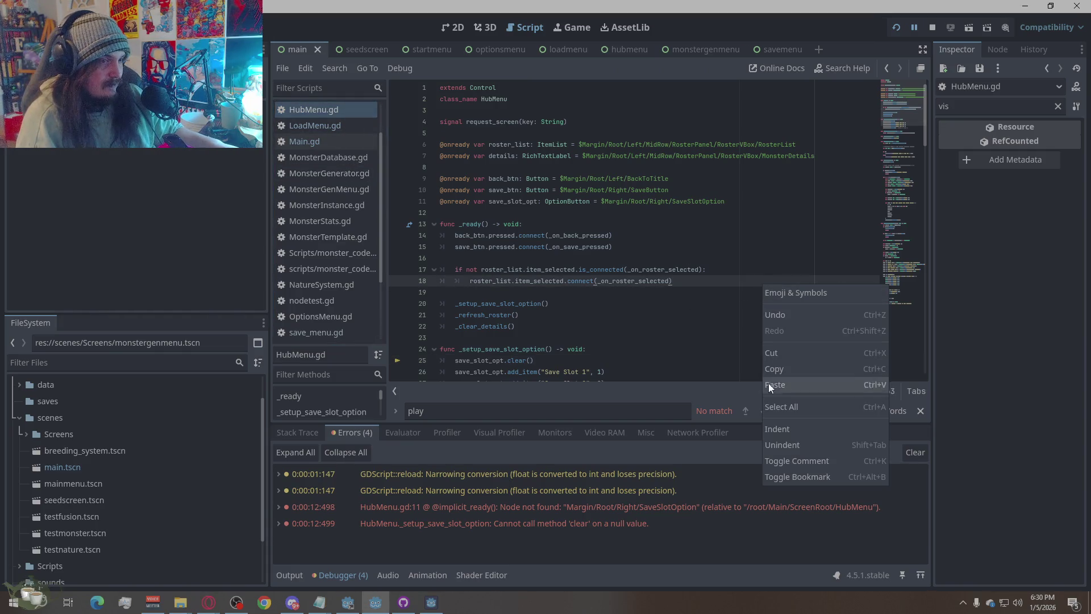
{"action": "left_click", "coordinate": [777, 408]}
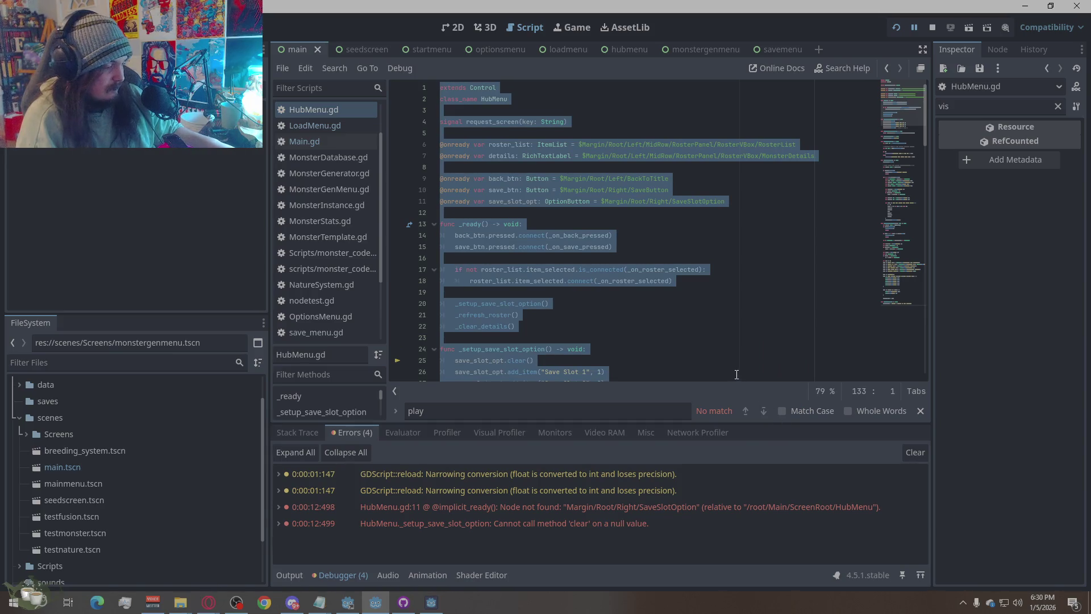
{"action": "key", "text": "ctrl+v"}
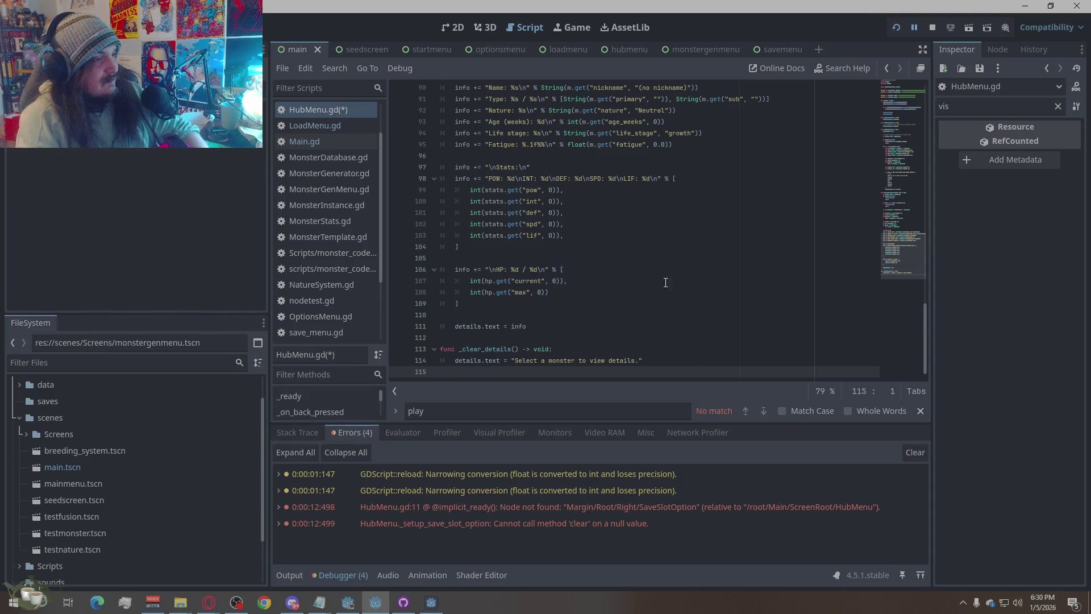
{"action": "key", "text": "ctrl+s"}
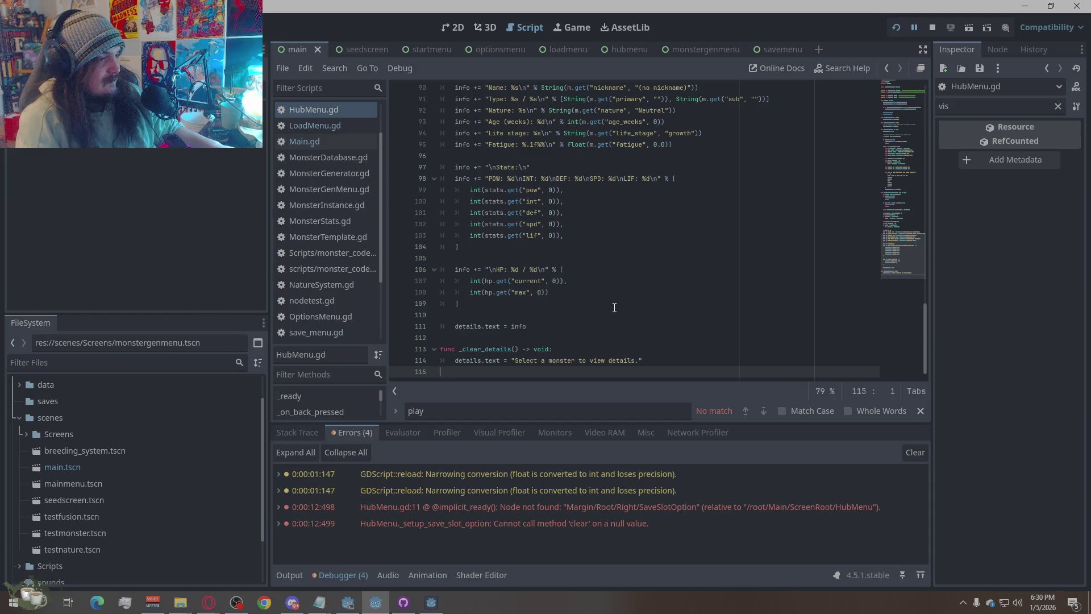
{"action": "left_click", "coordinate": [320, 125]}
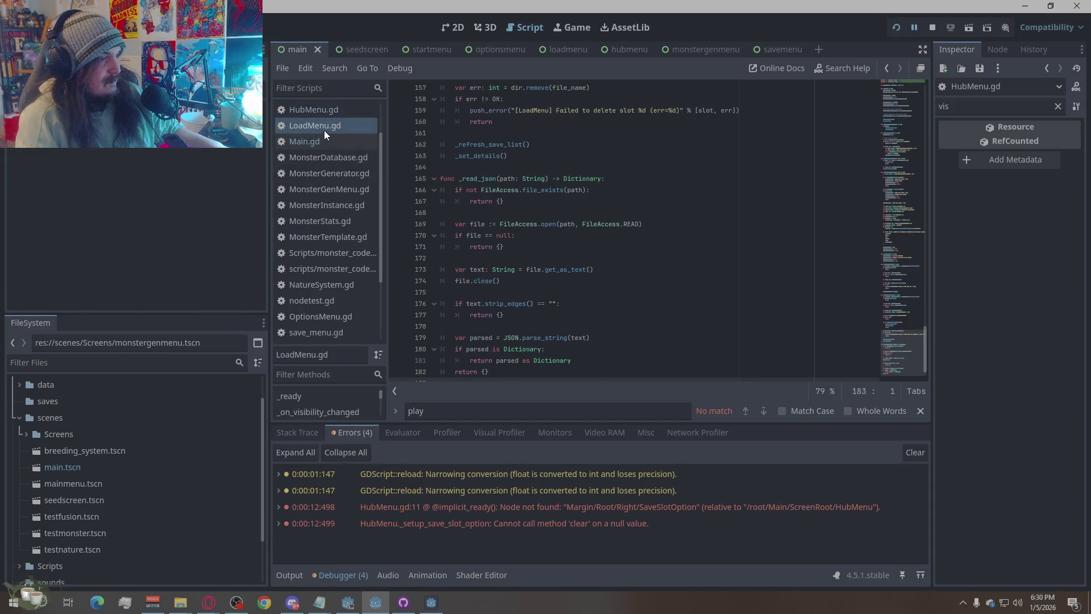
Browse through Main.gd, HubMenu.gd and MonsterGenMenu.gd in the script list.
{"action": "left_click", "coordinate": [323, 141]}
{"action": "left_click", "coordinate": [327, 125]}
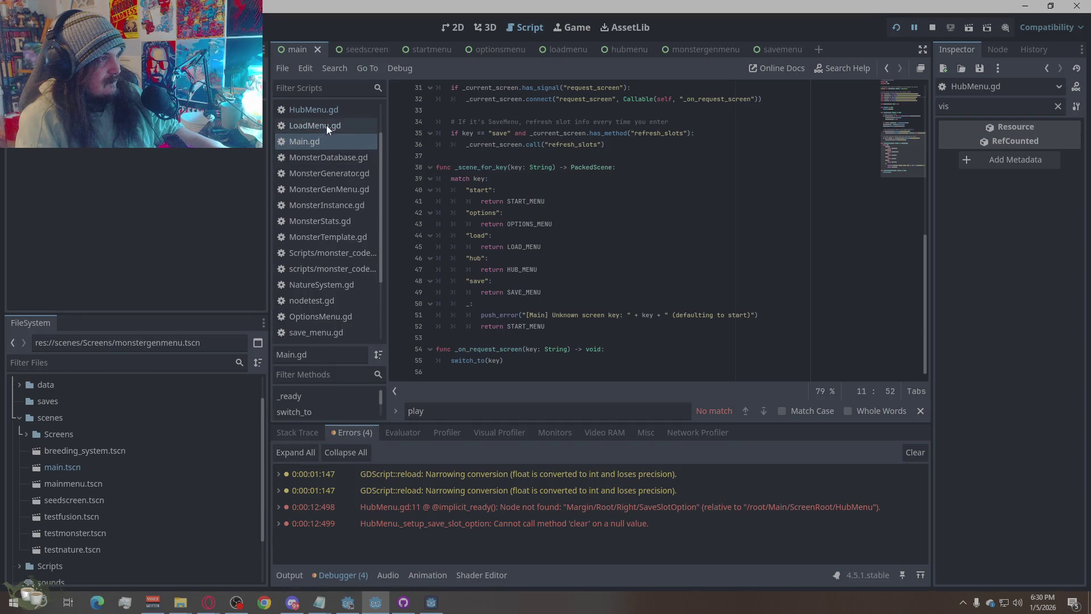
{"action": "left_click", "coordinate": [329, 111]}
{"action": "left_click", "coordinate": [327, 162]}
{"action": "left_click", "coordinate": [326, 173]}
{"action": "left_click", "coordinate": [325, 189]}
Compare the two monster_codec.gd entries in the script list.
{"action": "left_click", "coordinate": [346, 257]}
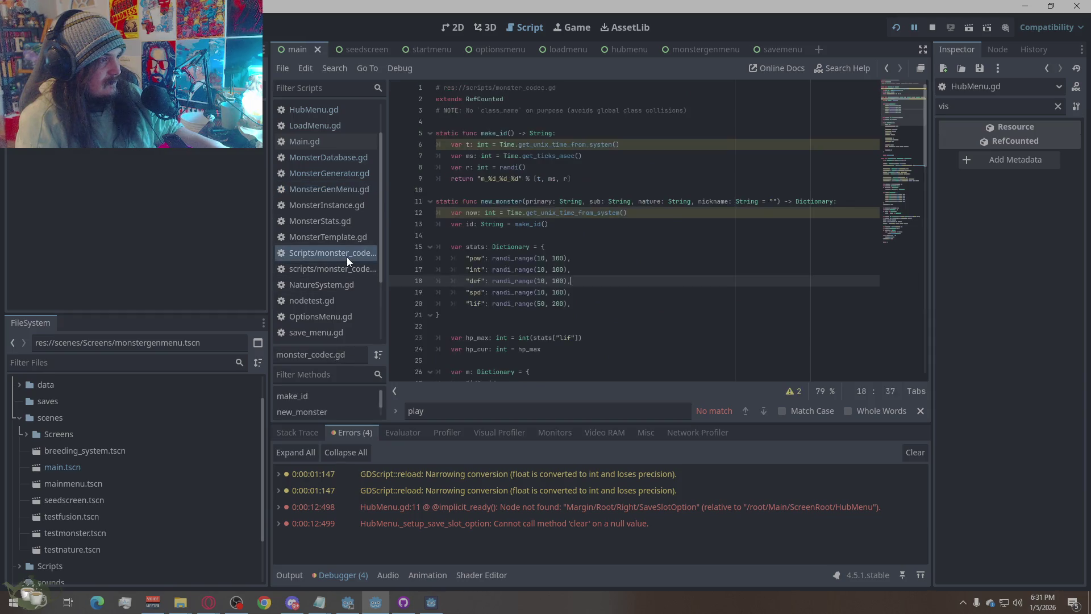
{"action": "left_click", "coordinate": [341, 272]}
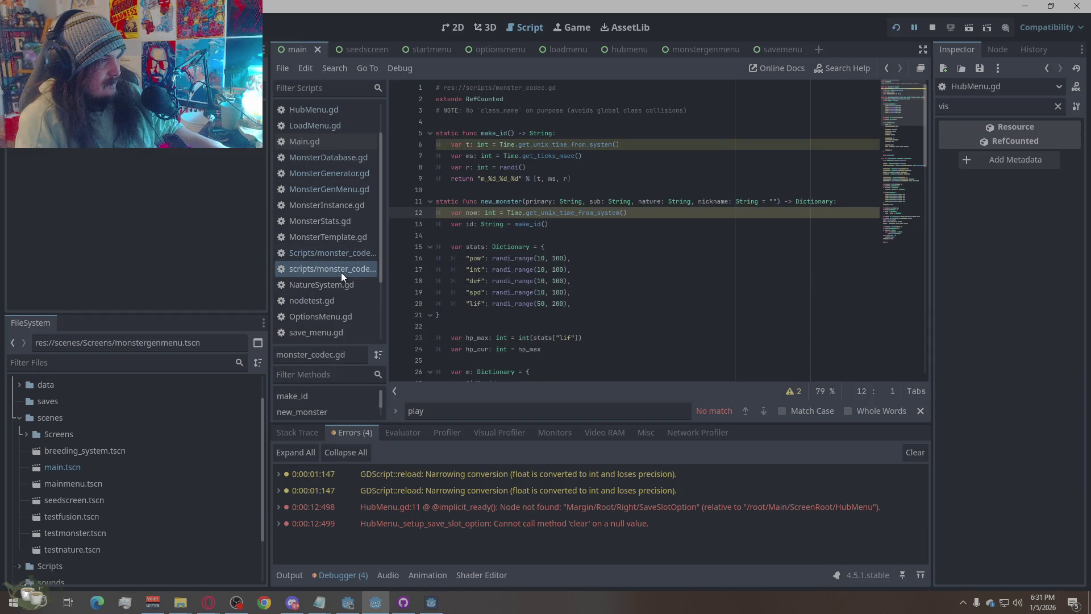
{"action": "left_click", "coordinate": [344, 258]}
{"action": "left_click", "coordinate": [345, 266]}
{"action": "left_click", "coordinate": [349, 257]}
{"action": "left_click", "coordinate": [351, 267]}
{"action": "left_click", "coordinate": [353, 253]}
{"action": "left_click", "coordinate": [352, 267]}
{"action": "left_click", "coordinate": [353, 252]}
{"action": "left_click", "coordinate": [353, 263]}
{"action": "left_click", "coordinate": [353, 259]}
{"action": "left_click", "coordinate": [352, 267]}
{"action": "left_click", "coordinate": [351, 252]}
{"action": "left_click", "coordinate": [348, 265]}
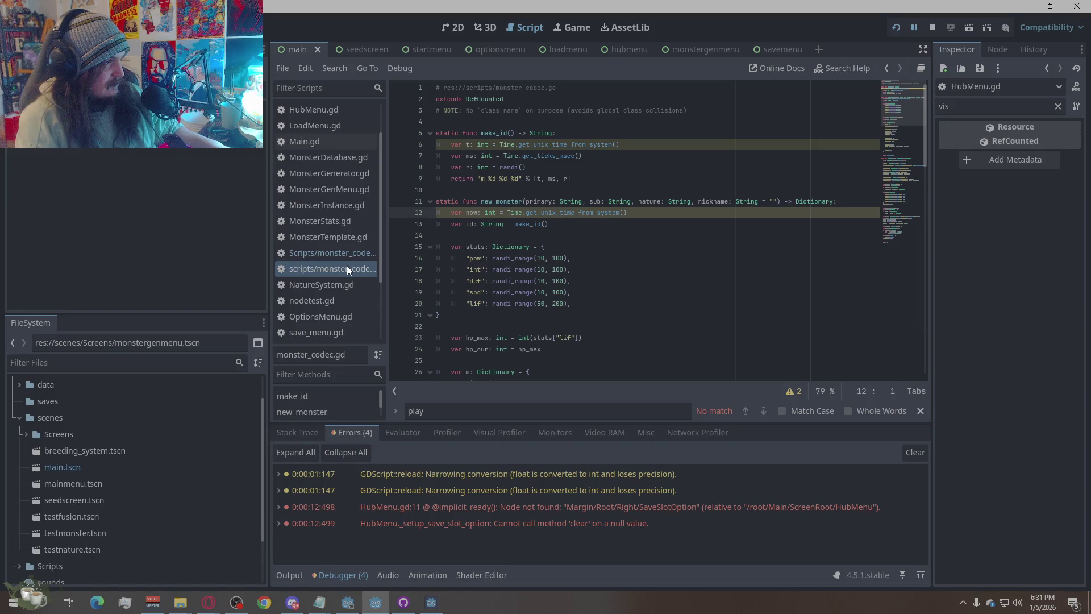
Close the duplicate monster_codec.gd entry from the script list.
{"action": "right_click", "coordinate": [346, 269]}
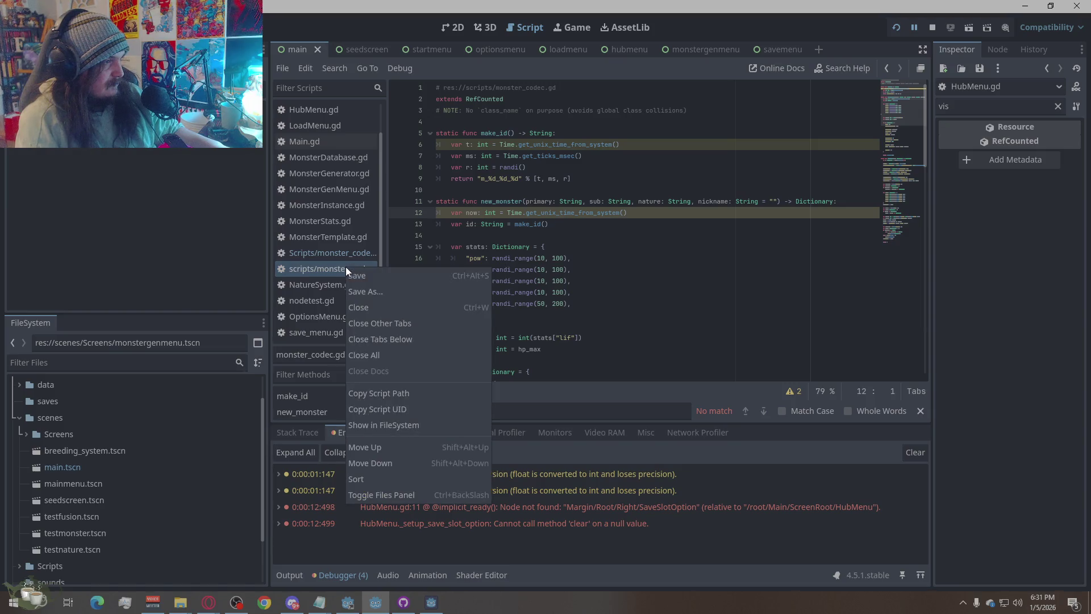
{"action": "left_click", "coordinate": [356, 303]}
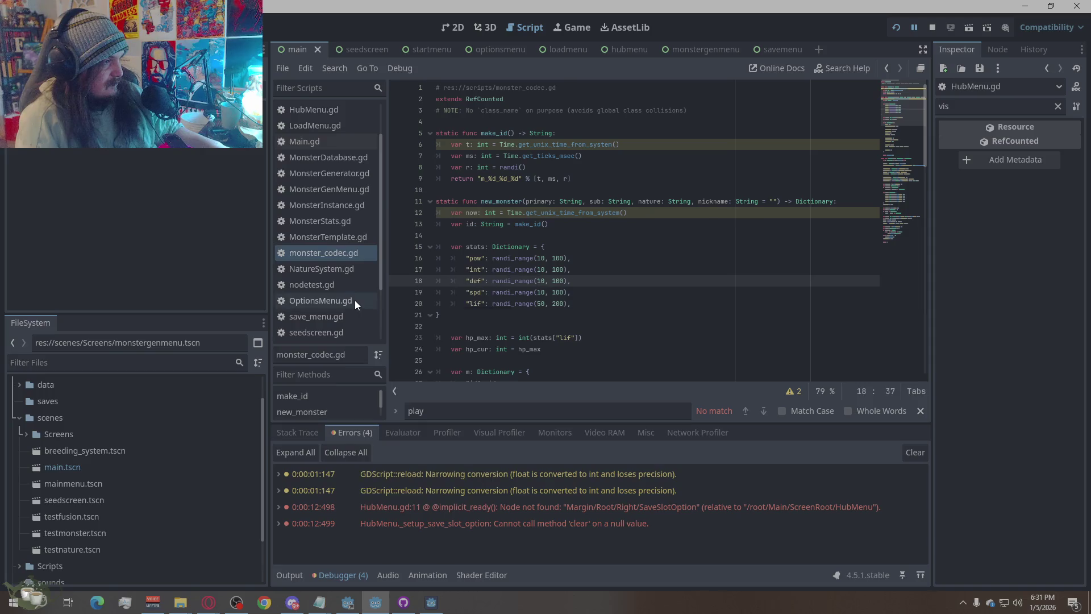
{"action": "left_click", "coordinate": [330, 253]}
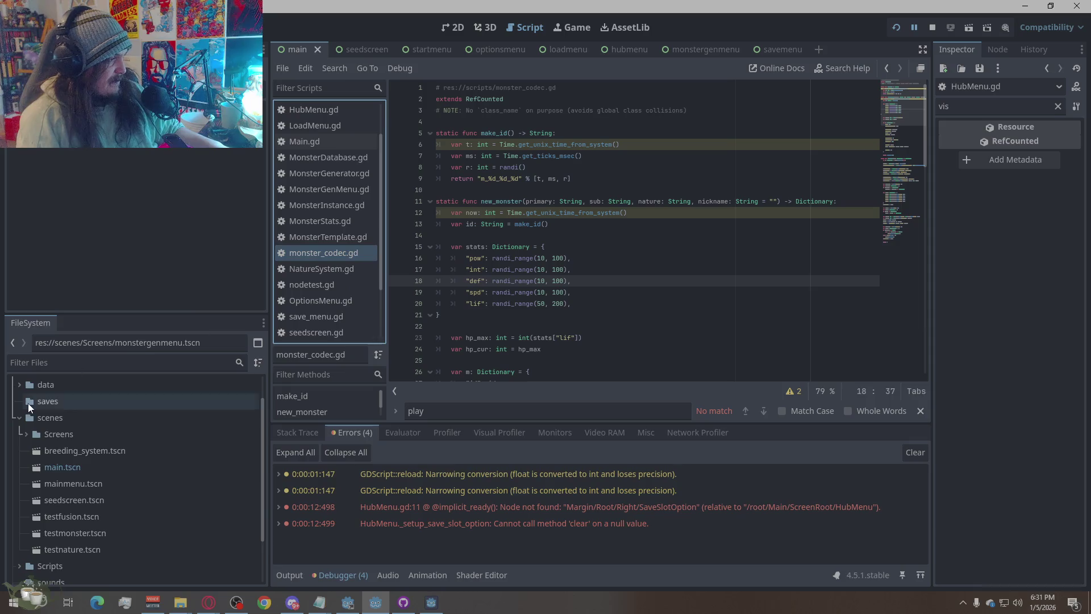
Collapse the scenes folders in the FileSystem dock and stop the running game.
{"action": "left_click", "coordinate": [26, 434]}
{"action": "left_click", "coordinate": [25, 434]}
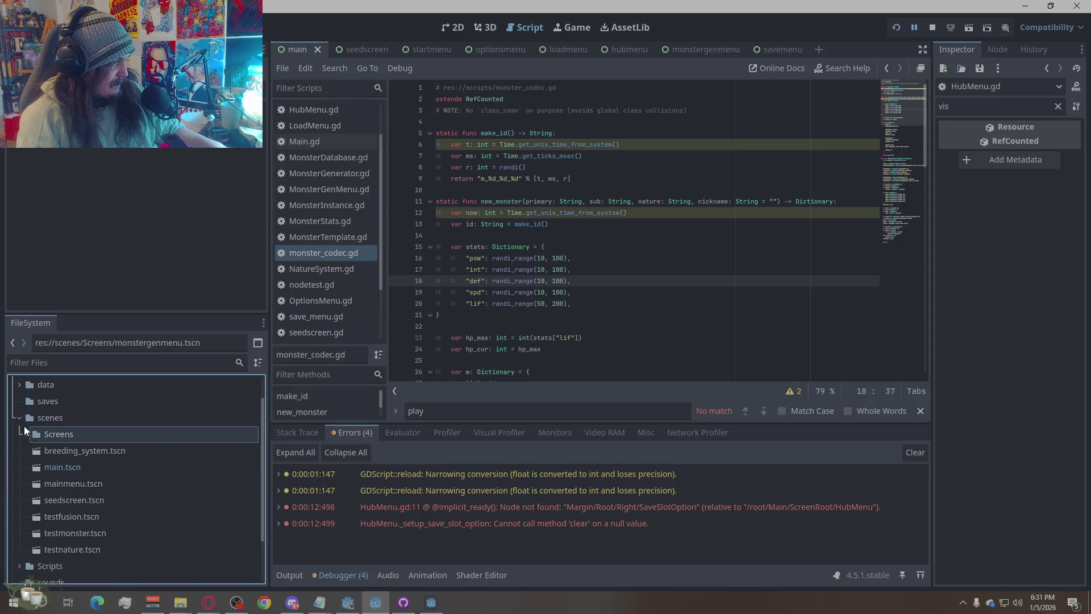
{"action": "left_click", "coordinate": [19, 418]}
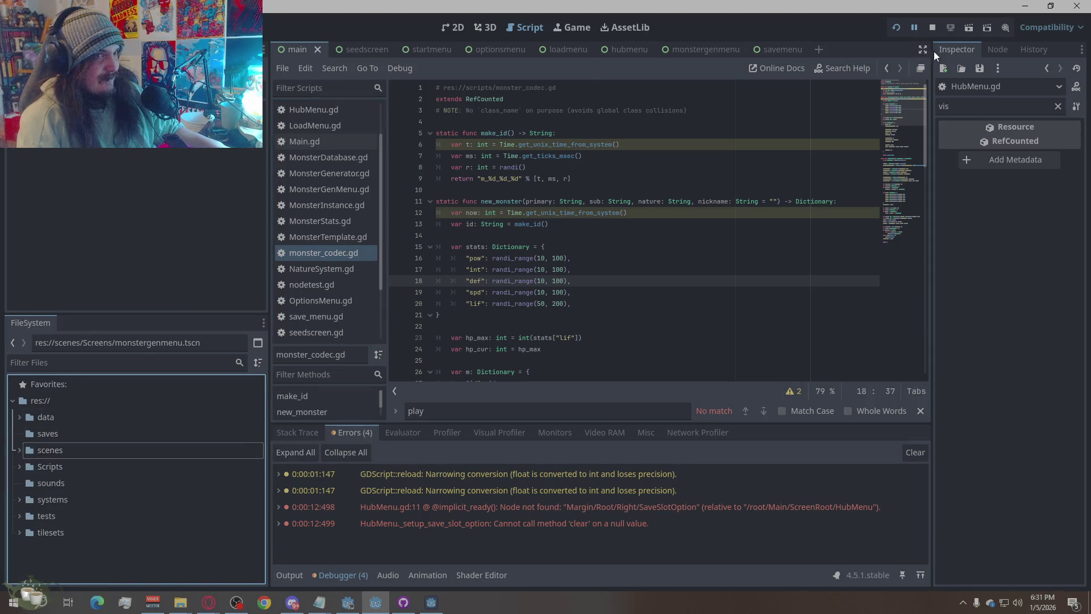
{"action": "left_click", "coordinate": [926, 24]}
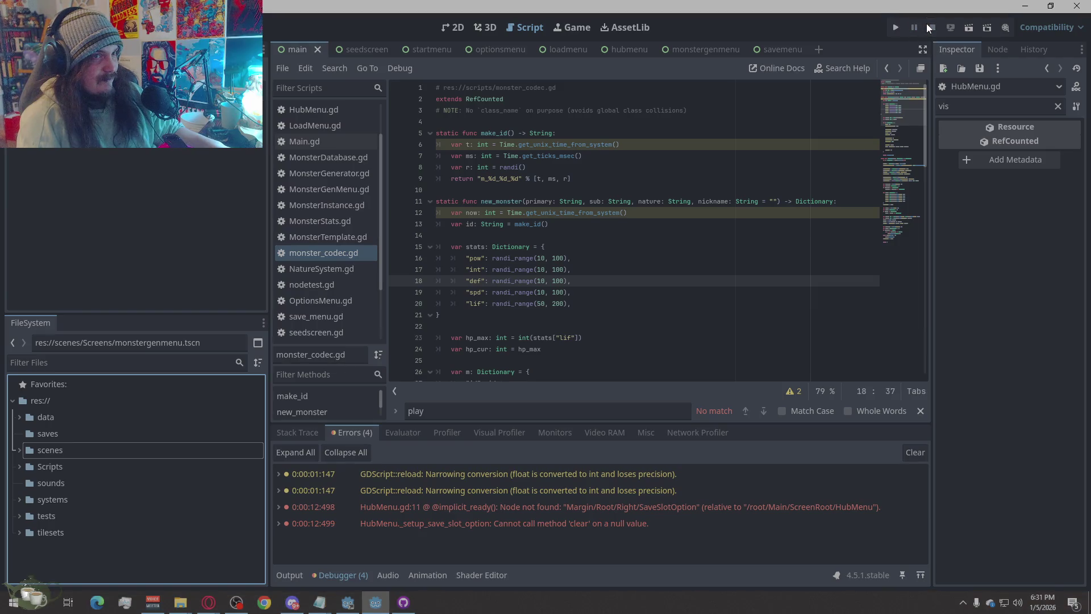
Run the project, start a New Game, try Save Game twice, and go back to the title.
{"action": "left_click", "coordinate": [896, 26]}
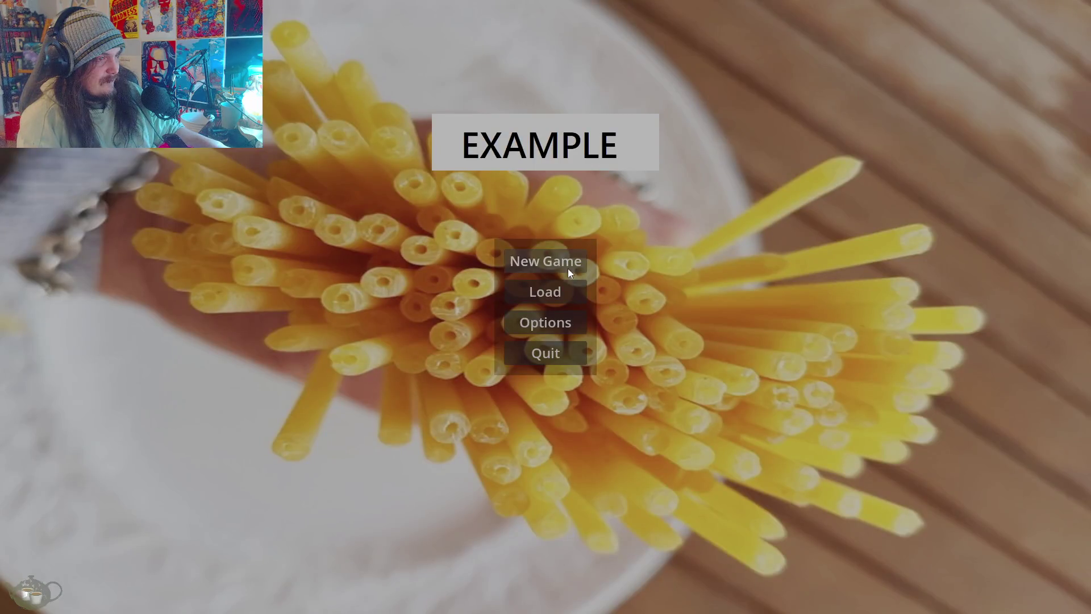
{"action": "left_click", "coordinate": [531, 262]}
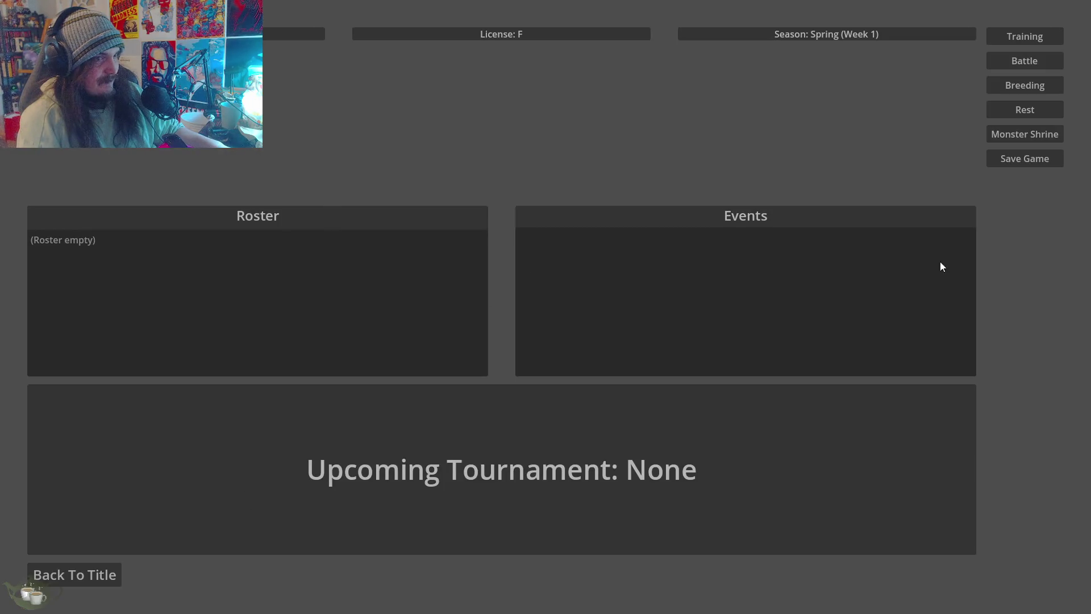
{"action": "left_click", "coordinate": [1026, 157]}
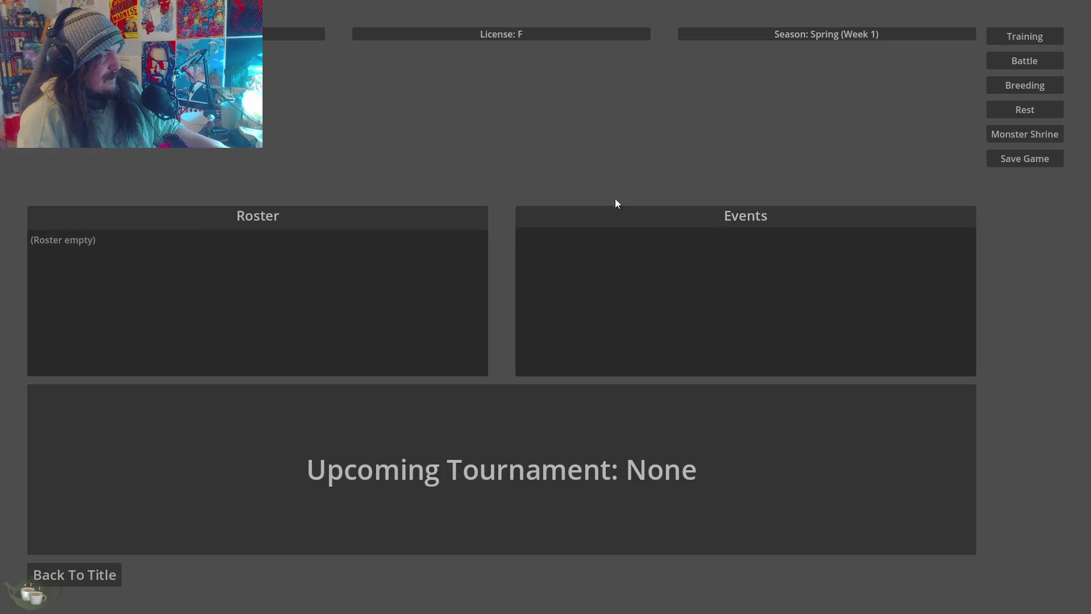
{"action": "left_click", "coordinate": [1026, 160]}
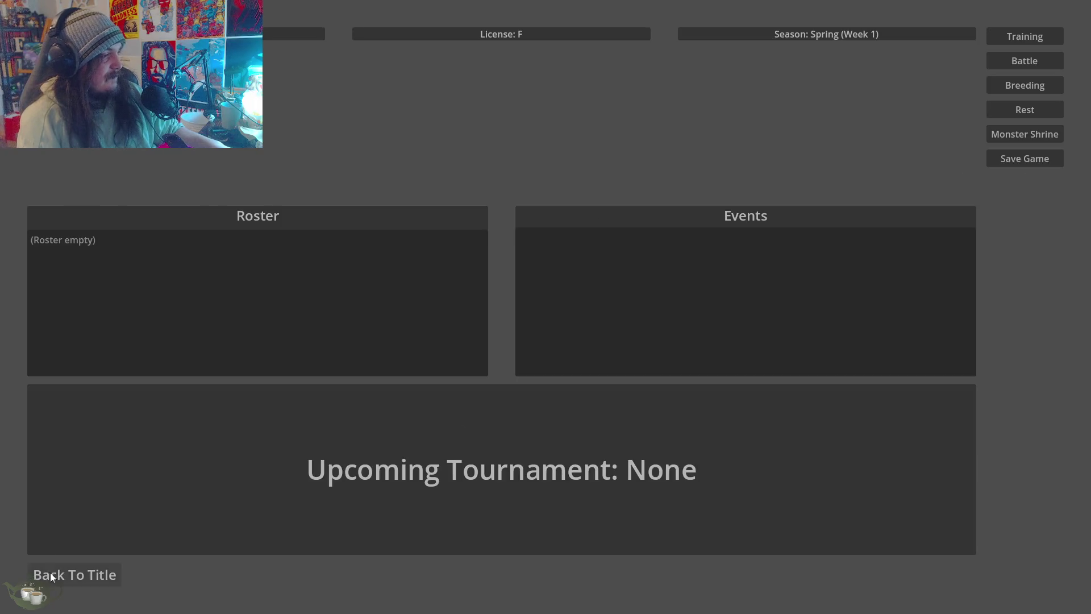
{"action": "left_click", "coordinate": [50, 572]}
On the Load screen, compare the details of Save Slots 01–03, then escape to the title.
{"action": "left_click", "coordinate": [578, 291]}
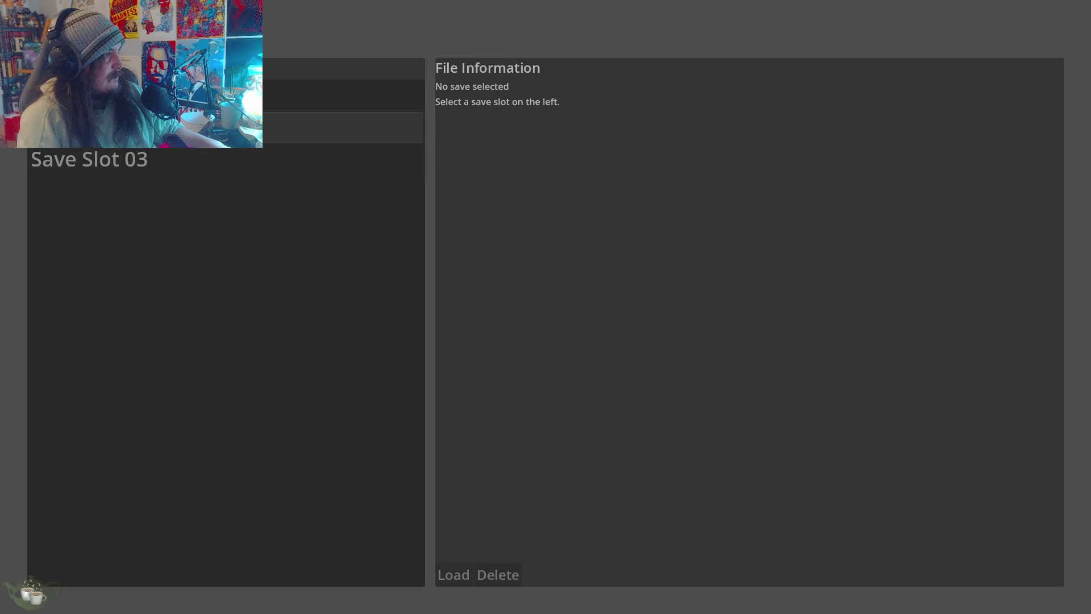
{"action": "left_click", "coordinate": [194, 149]}
{"action": "left_click", "coordinate": [199, 97]}
{"action": "left_click", "coordinate": [199, 128]}
{"action": "left_click", "coordinate": [198, 162]}
{"action": "left_click", "coordinate": [199, 128]}
{"action": "left_click", "coordinate": [199, 98]}
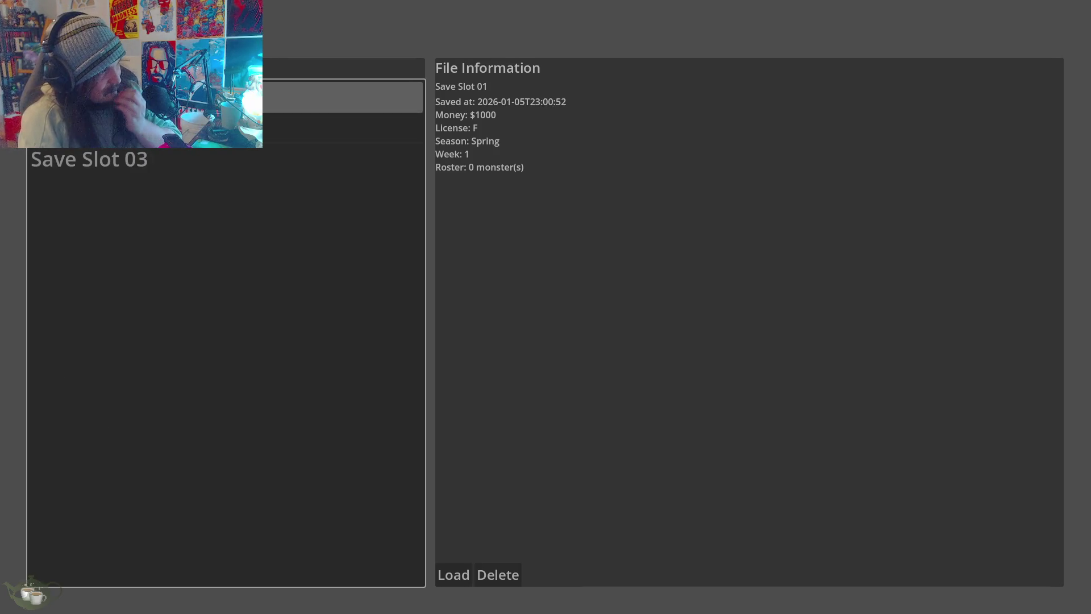
{"action": "key", "text": "Escape"}
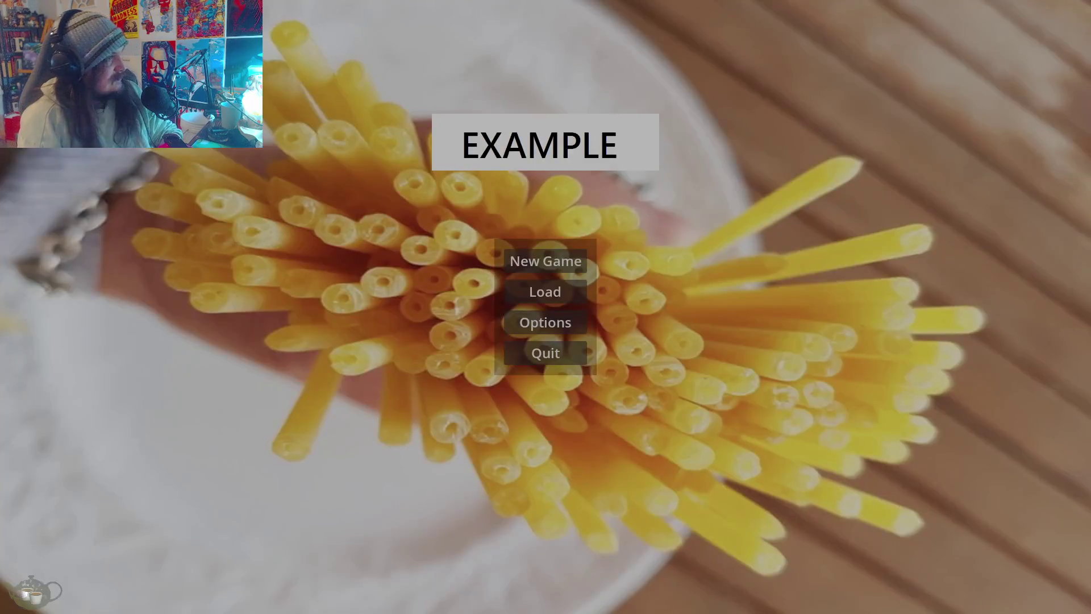
Start another new game, return to the title, visit Options, then quit.
{"action": "left_click", "coordinate": [553, 261]}
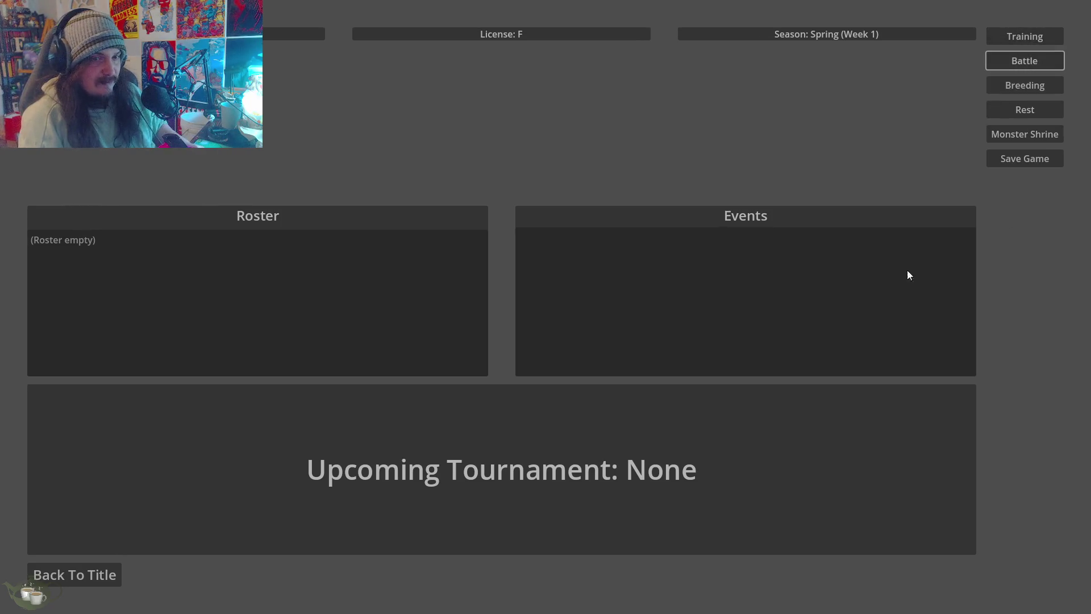
{"action": "left_click", "coordinate": [77, 576]}
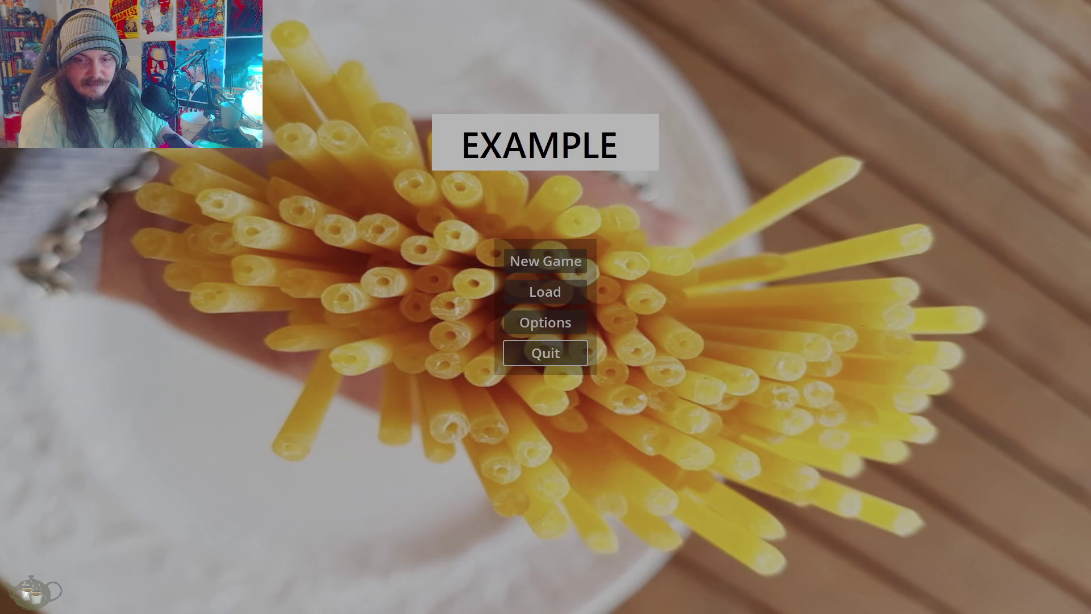
{"action": "left_click", "coordinate": [529, 326]}
{"action": "left_click", "coordinate": [98, 578]}
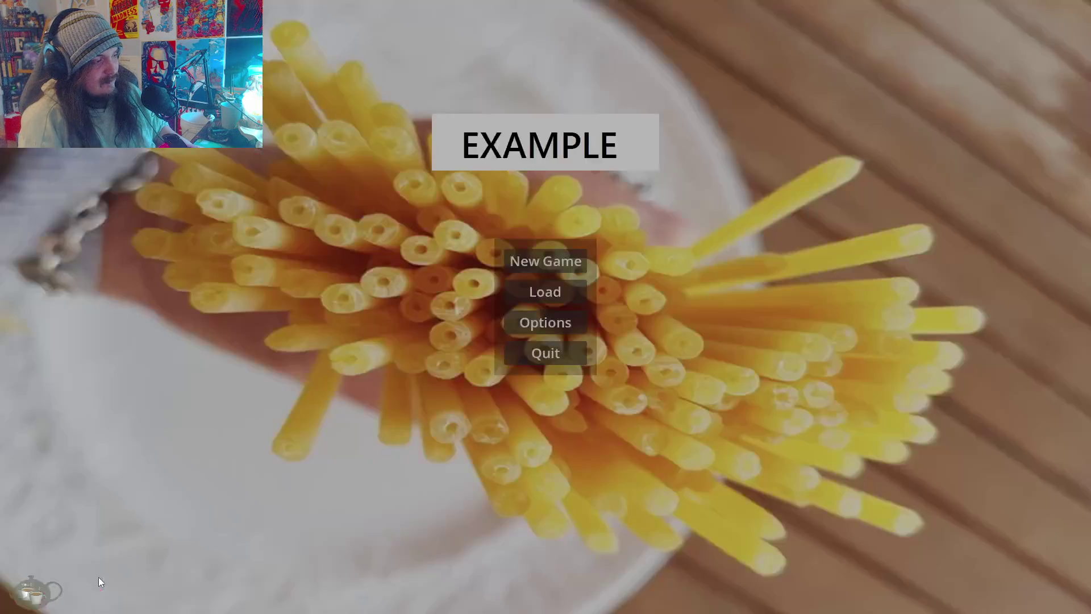
{"action": "left_click", "coordinate": [536, 364]}
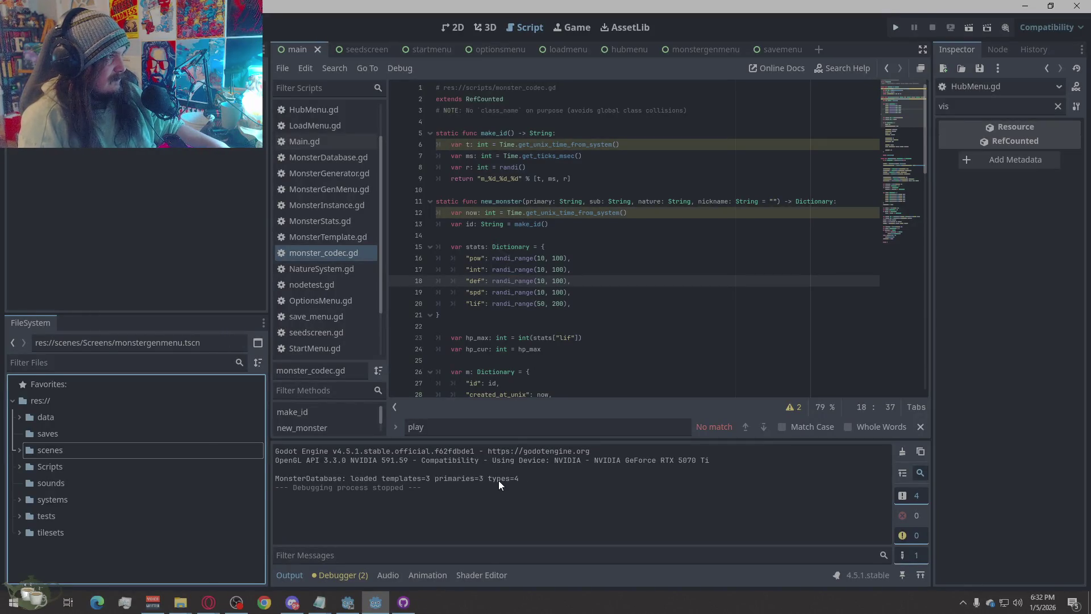
Open the startmenu scene and select its QuitButton node, scrolling through the script.
{"action": "left_click", "coordinate": [661, 269]}
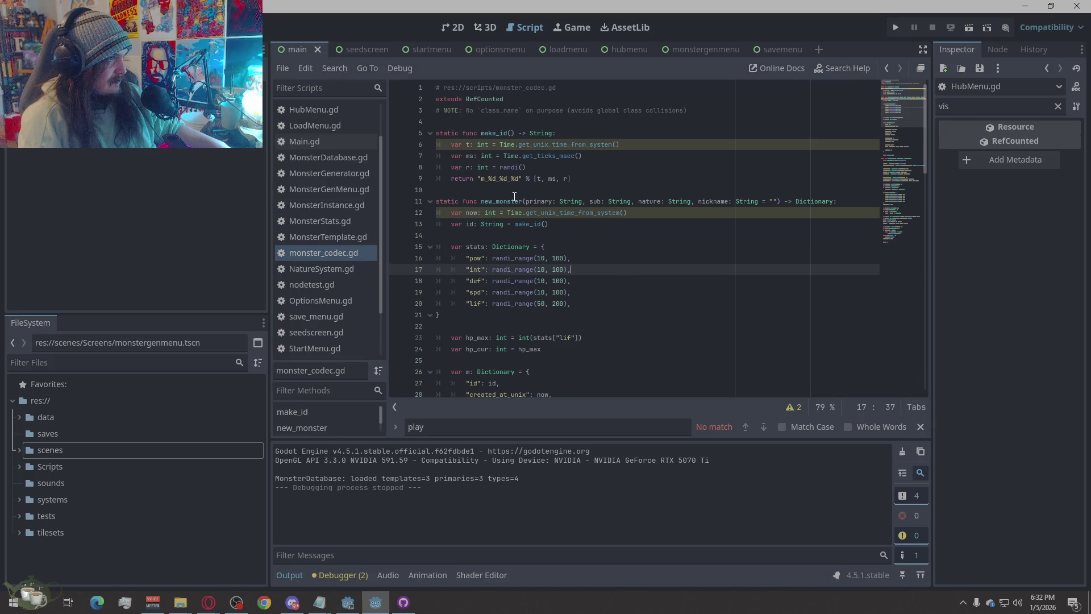
{"action": "left_click", "coordinate": [426, 49]}
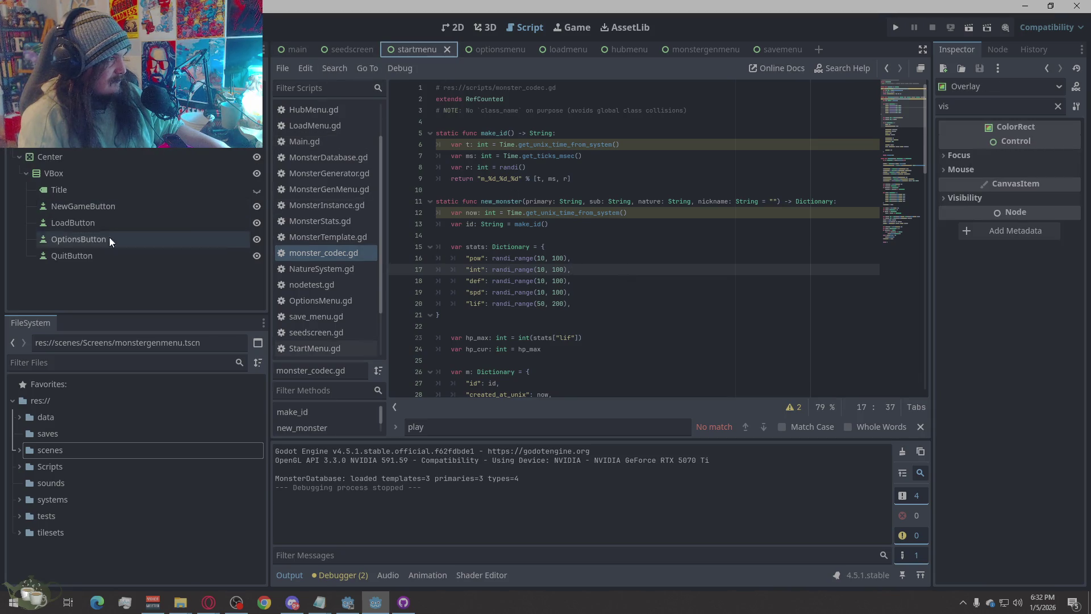
{"action": "left_click", "coordinate": [98, 255]}
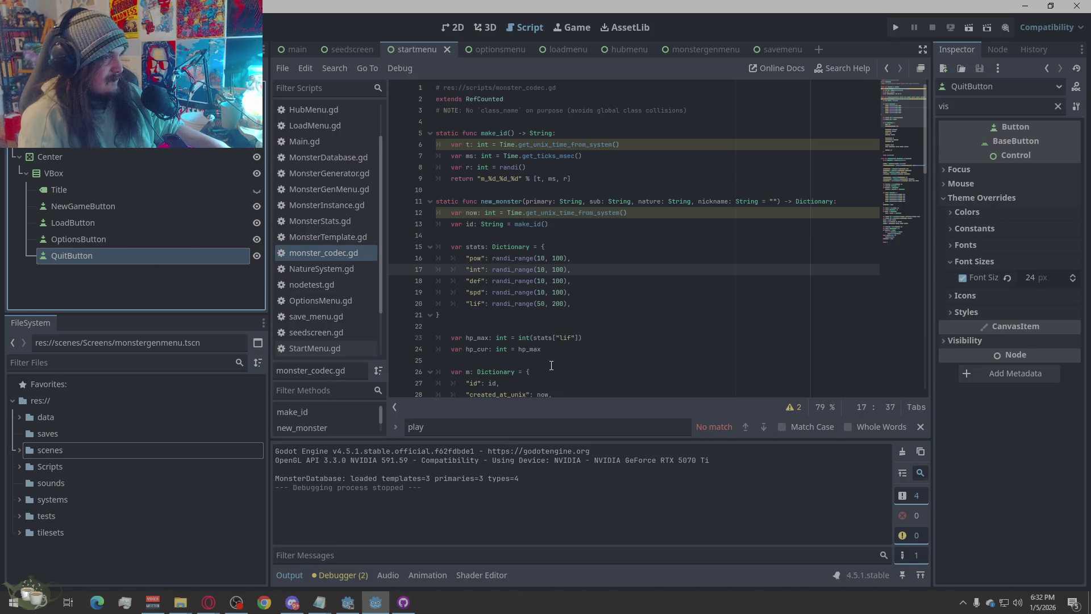
{"action": "scroll", "coordinate": [551, 366], "scroll_direction": "down", "scroll_amount": 20}
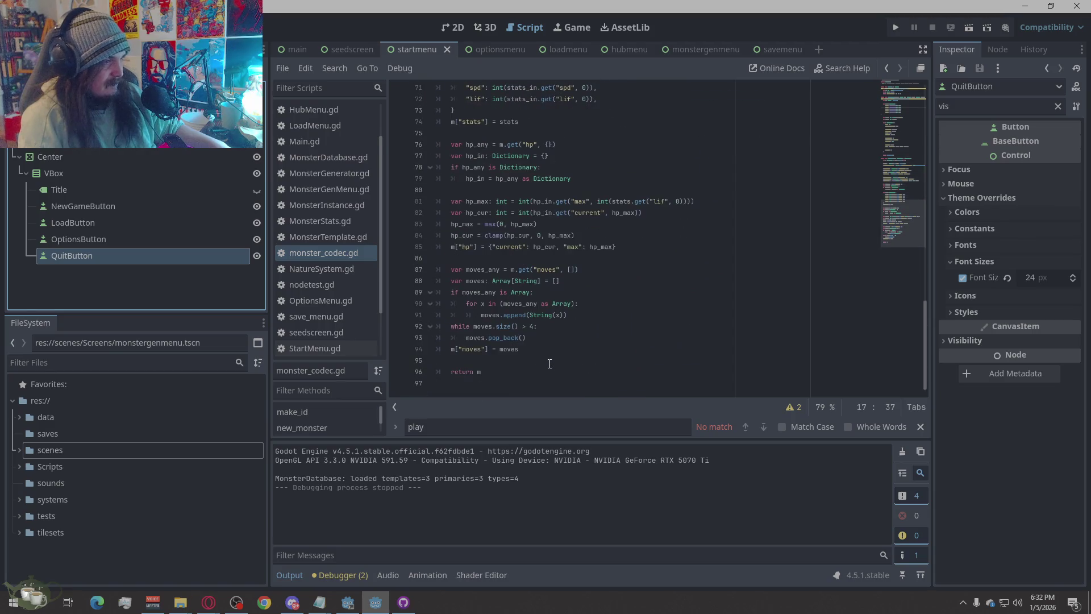
{"action": "scroll", "coordinate": [549, 364], "scroll_direction": "up", "scroll_amount": 15}
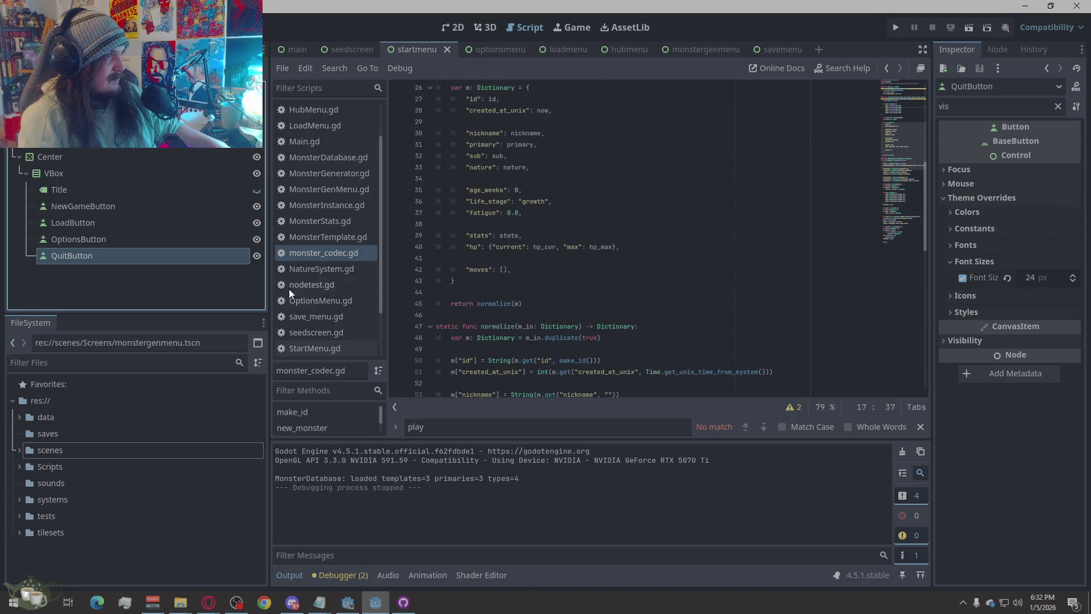
{"action": "scroll", "coordinate": [556, 320], "scroll_direction": "up", "scroll_amount": 8}
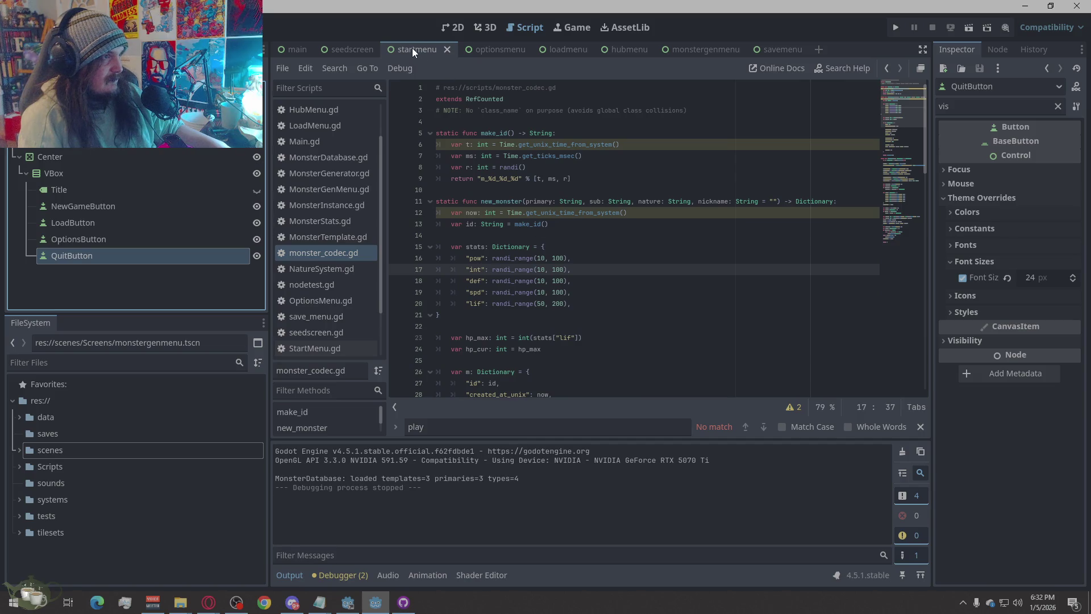
{"action": "left_click", "coordinate": [571, 281]}
{"action": "scroll", "coordinate": [350, 259], "scroll_direction": "down", "scroll_amount": 3}
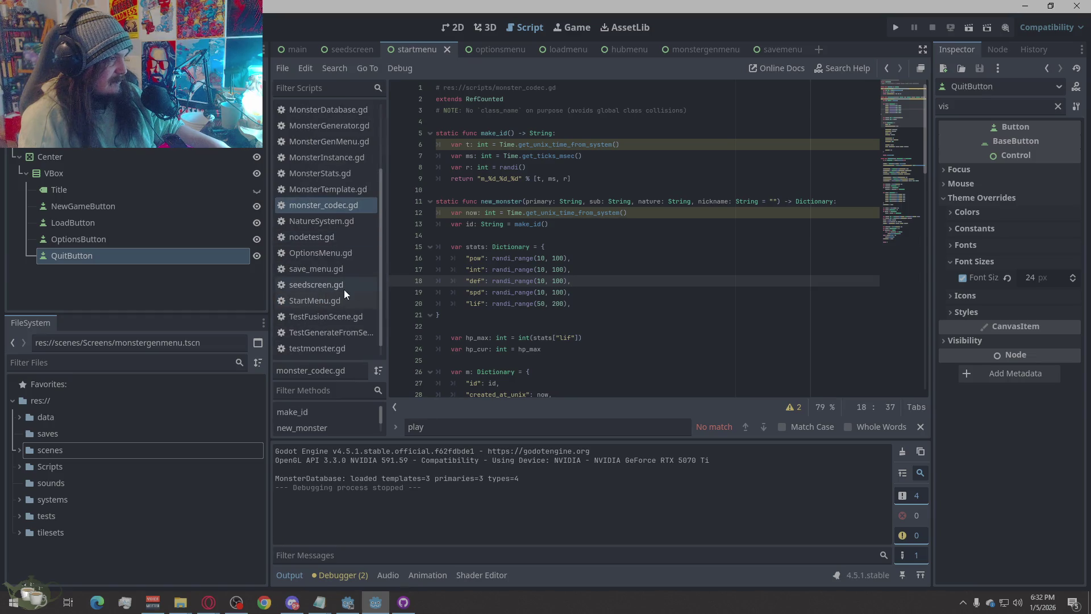
Open StartMenu.gd and relaunch the project with F5.
{"action": "left_click", "coordinate": [308, 301]}
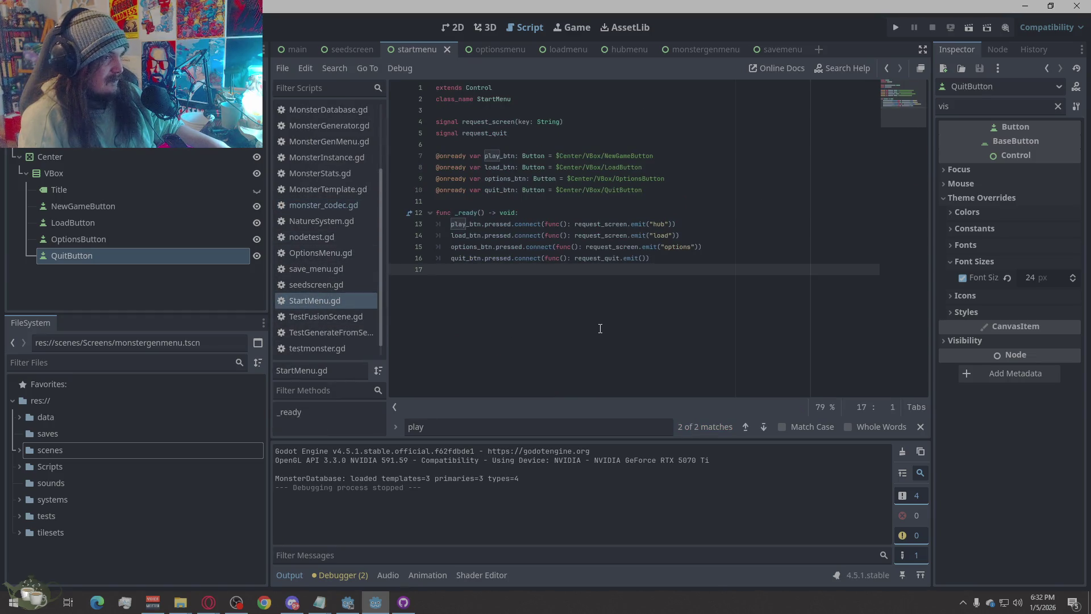
{"action": "left_click", "coordinate": [653, 246]}
{"action": "left_click", "coordinate": [662, 257]}
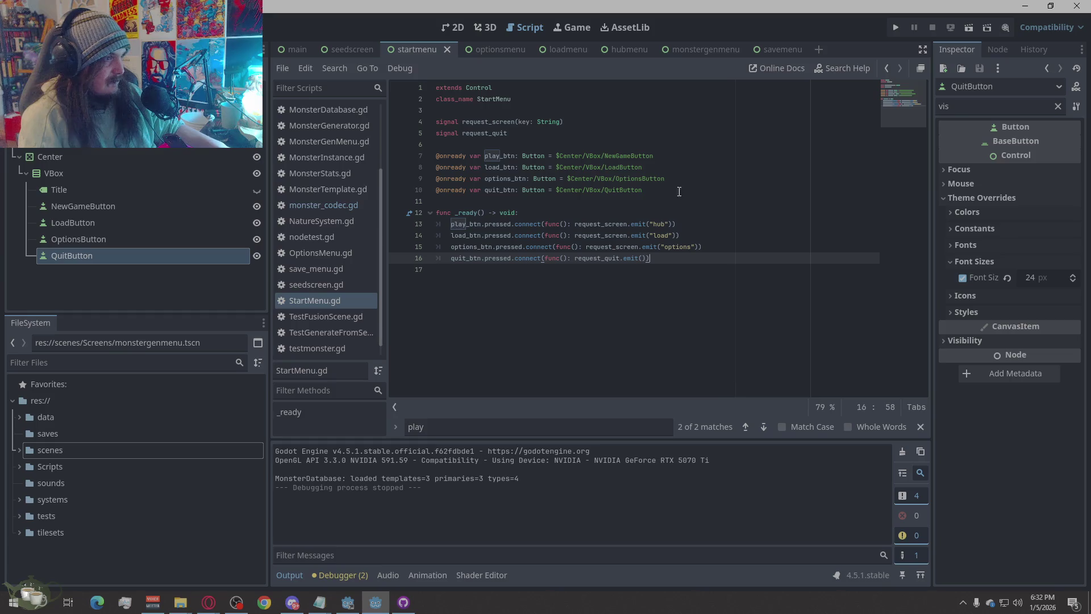
{"action": "key", "text": "F5"}
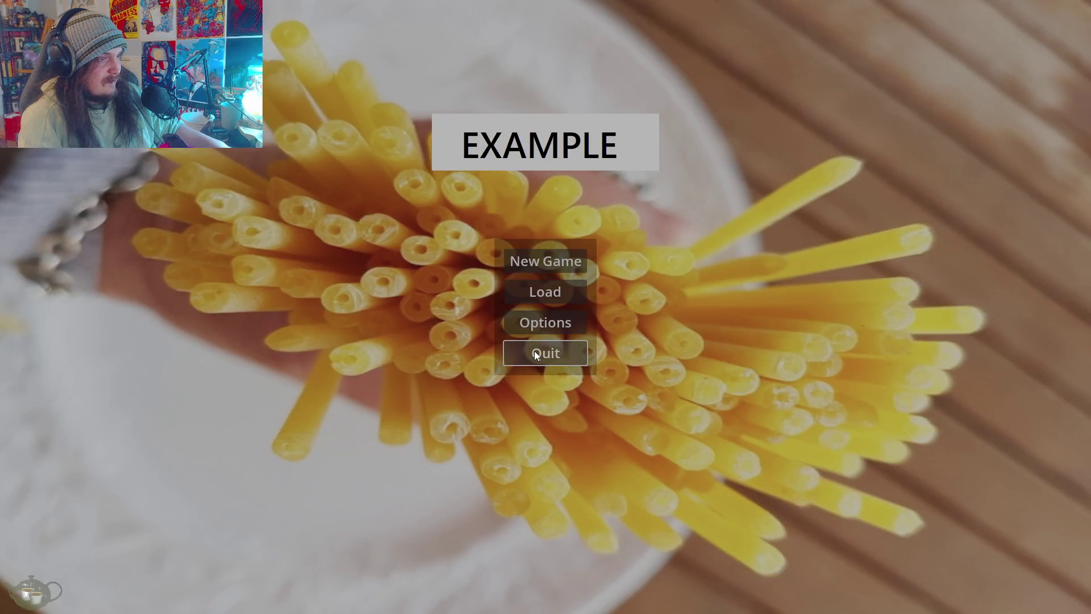
Visit the game's Options and Load screens, returning to the menu each time, then Quit.
{"action": "left_click", "coordinate": [546, 322]}
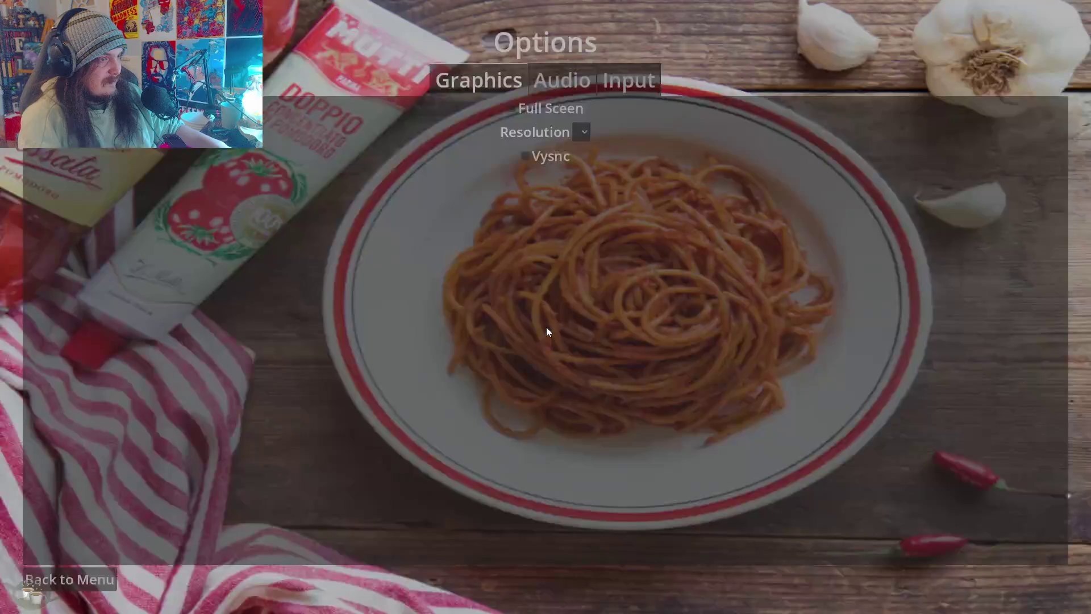
{"action": "left_click", "coordinate": [57, 579]}
{"action": "left_click", "coordinate": [545, 292]}
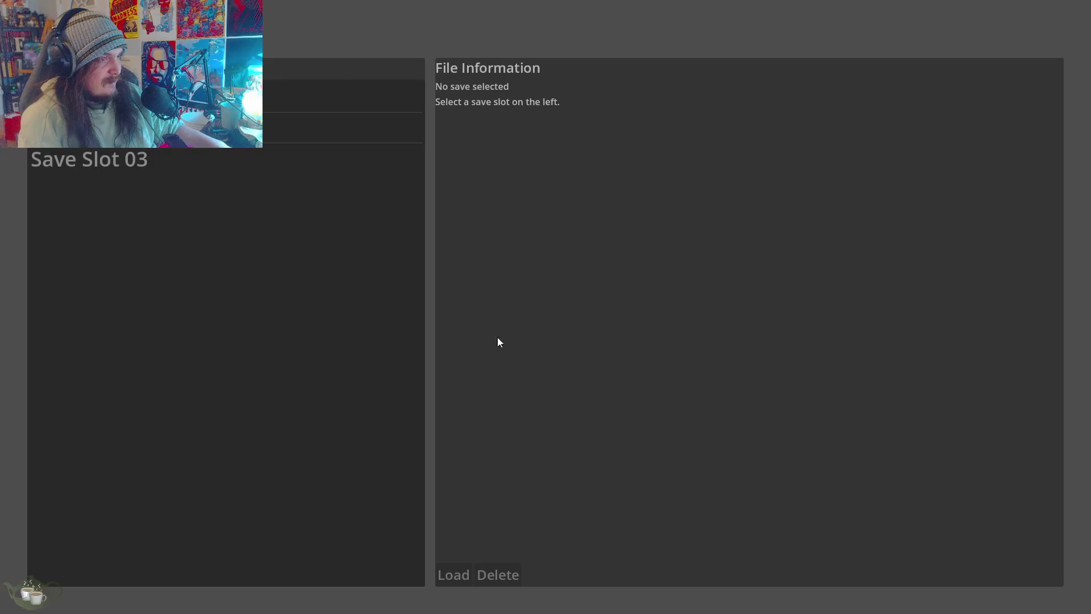
{"action": "left_click", "coordinate": [29, 584]}
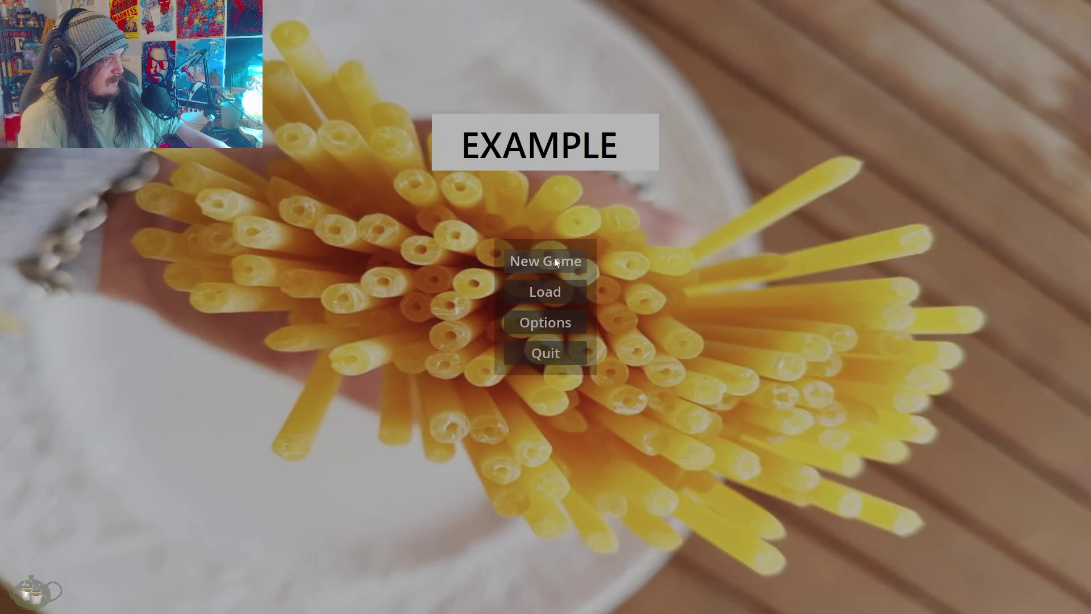
{"action": "left_click", "coordinate": [555, 352]}
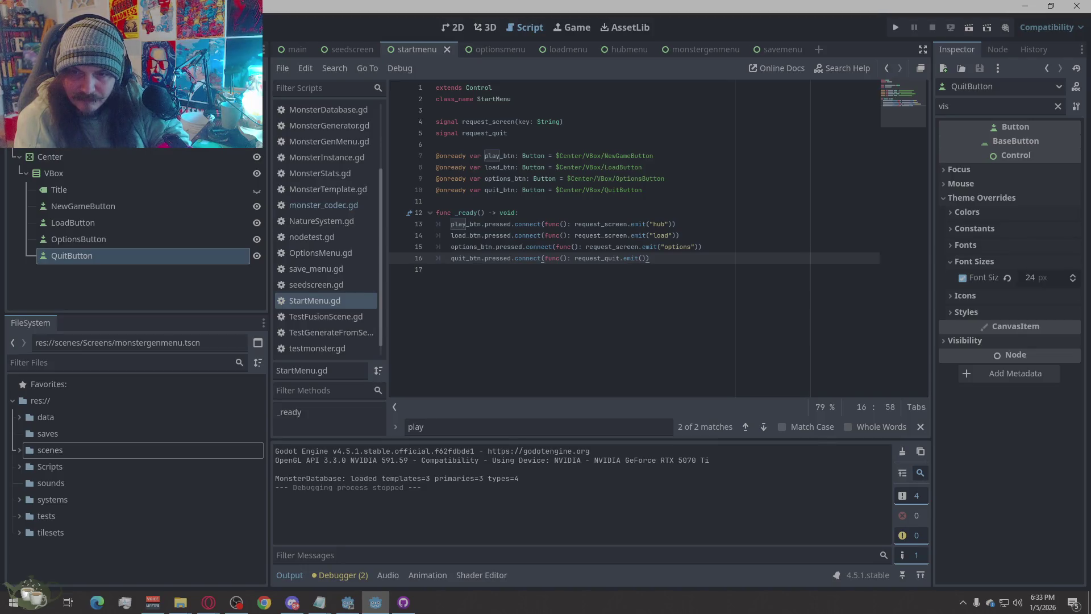
{"action": "key", "text": "alt+Tab"}
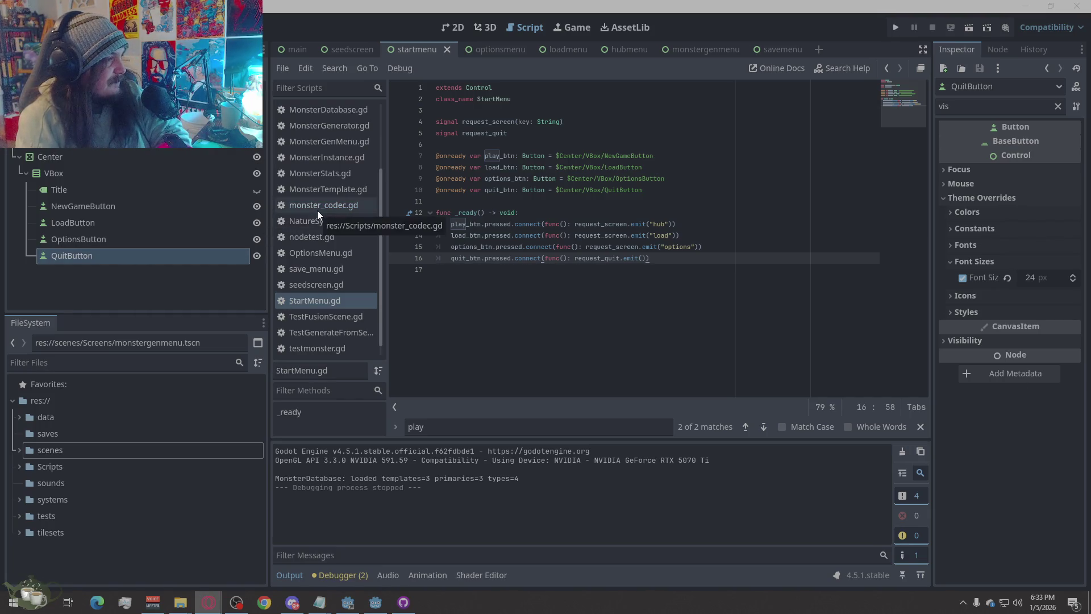
{"action": "key", "text": "alt+Tab"}
{"action": "left_click", "coordinate": [342, 205]}
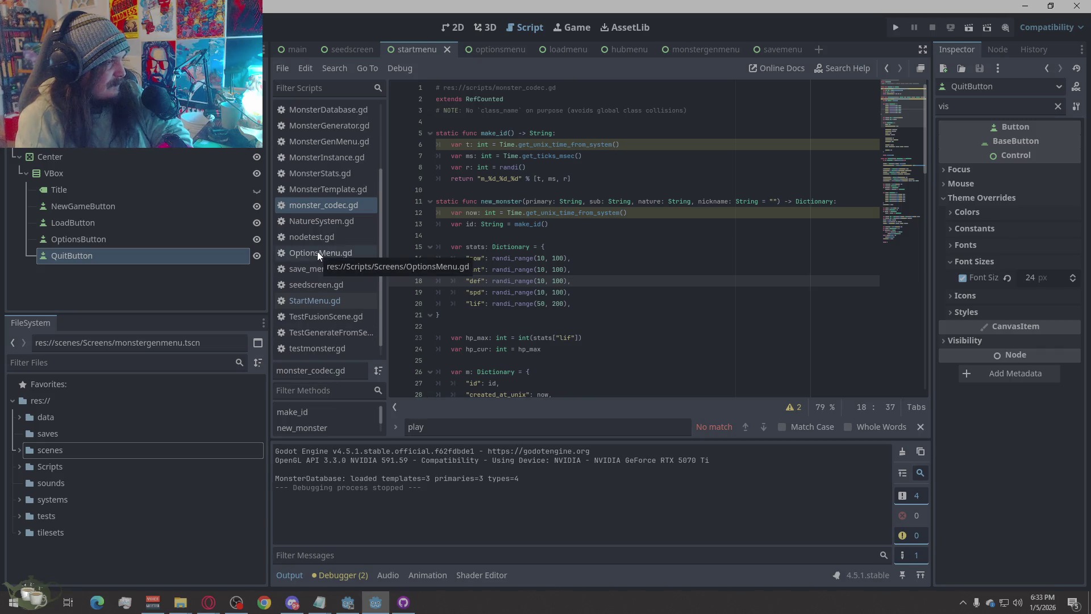
{"action": "left_click", "coordinate": [340, 189]}
{"action": "left_click", "coordinate": [338, 172]}
{"action": "left_click", "coordinate": [336, 161]}
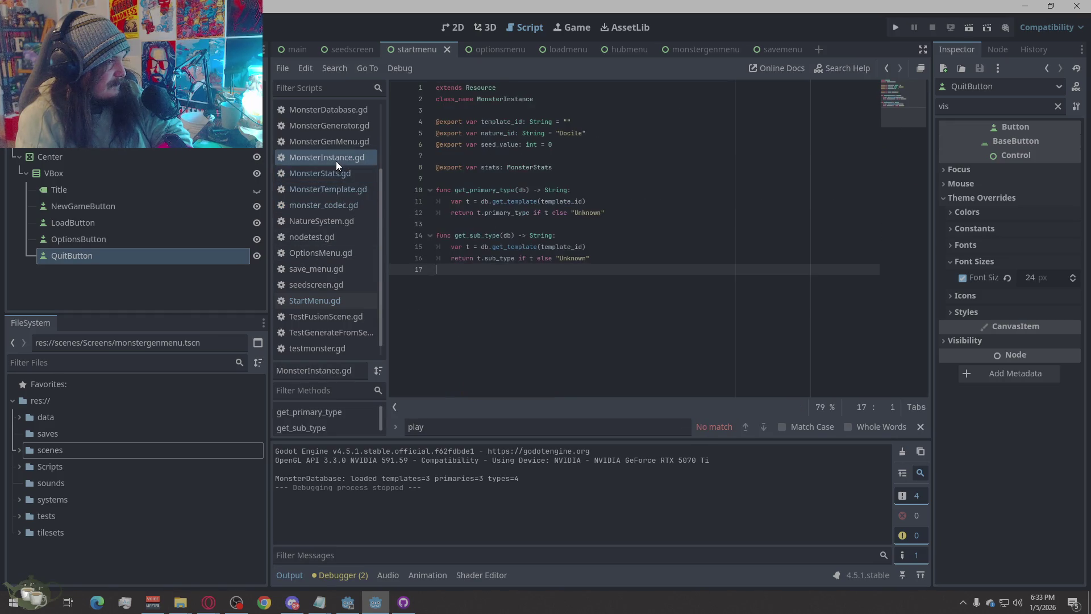
{"action": "left_click", "coordinate": [347, 142]}
{"action": "scroll", "coordinate": [348, 145], "scroll_direction": "up", "scroll_amount": 3}
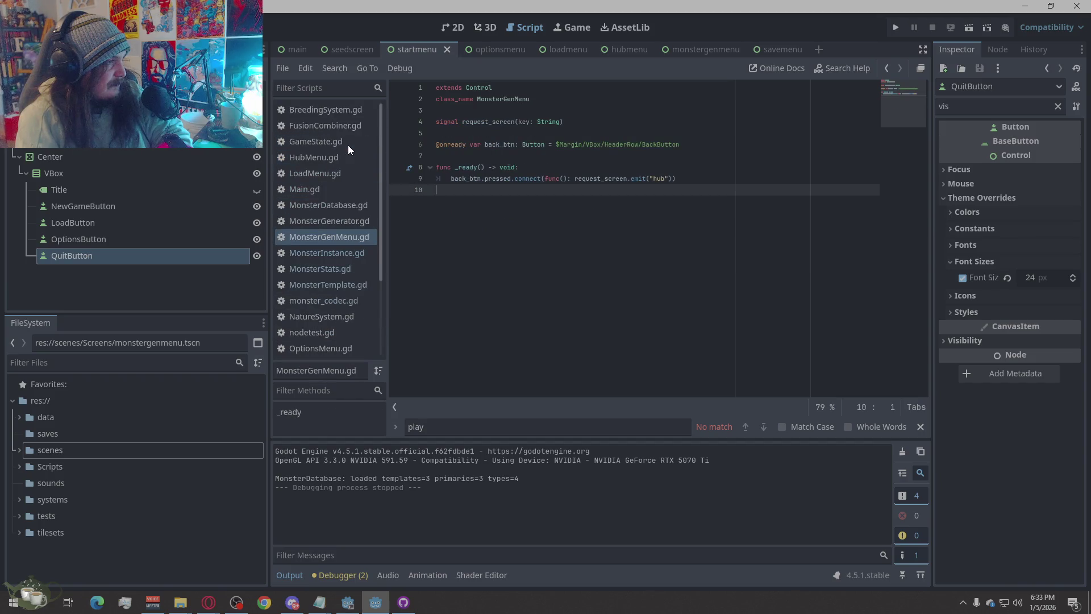
{"action": "left_click", "coordinate": [309, 189]}
{"action": "left_click", "coordinate": [313, 171]}
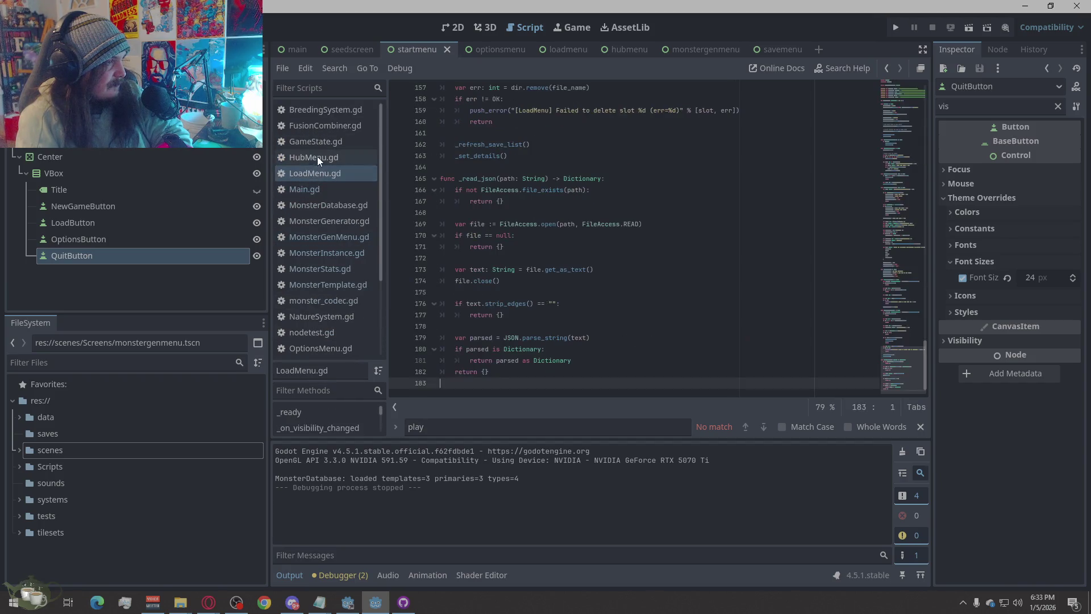
{"action": "left_click", "coordinate": [318, 156]}
{"action": "key", "text": "alt+Tab"}
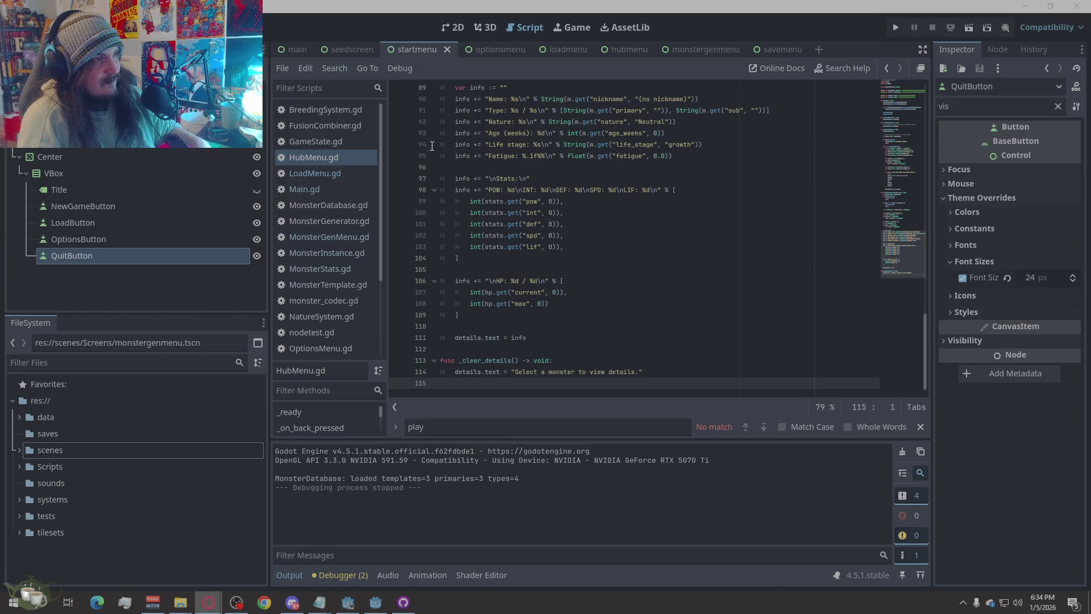
{"action": "left_click", "coordinate": [404, 46]}
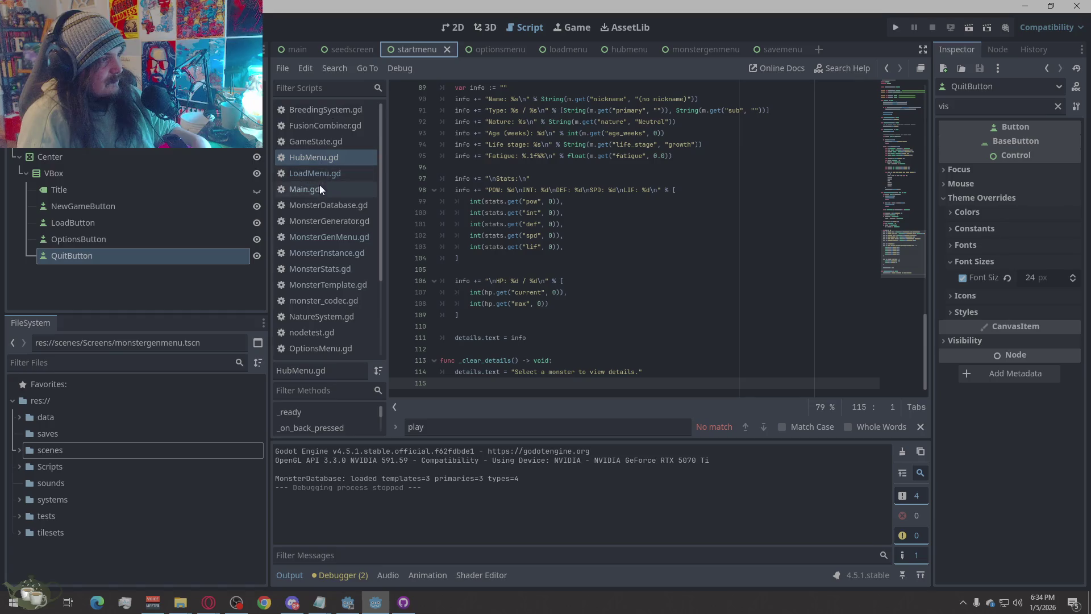
{"action": "scroll", "coordinate": [323, 258], "scroll_direction": "down", "scroll_amount": 2}
{"action": "scroll", "coordinate": [326, 300], "scroll_direction": "down", "scroll_amount": 1}
{"action": "left_click", "coordinate": [316, 302]}
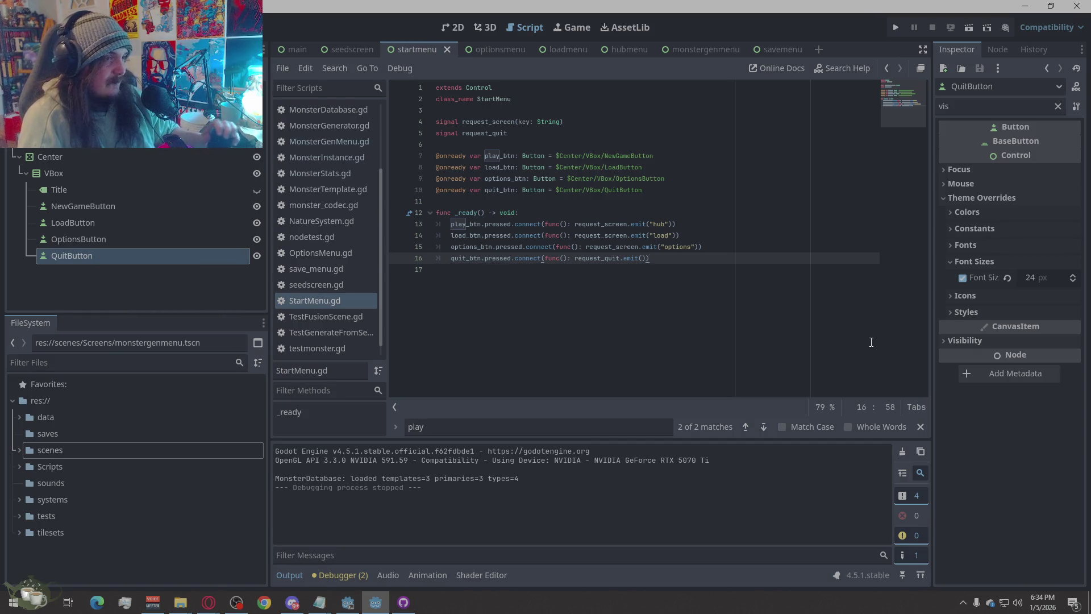
{"action": "left_click", "coordinate": [640, 259]}
{"action": "type", "text": "qui"}
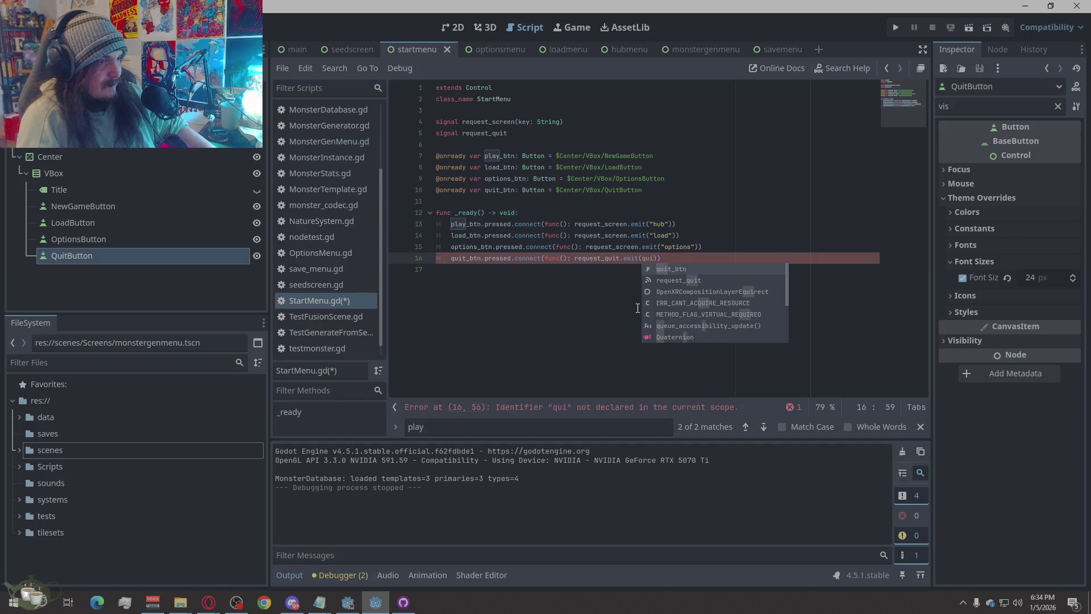
{"action": "type", "text": "t"}
{"action": "left_click", "coordinate": [647, 259]}
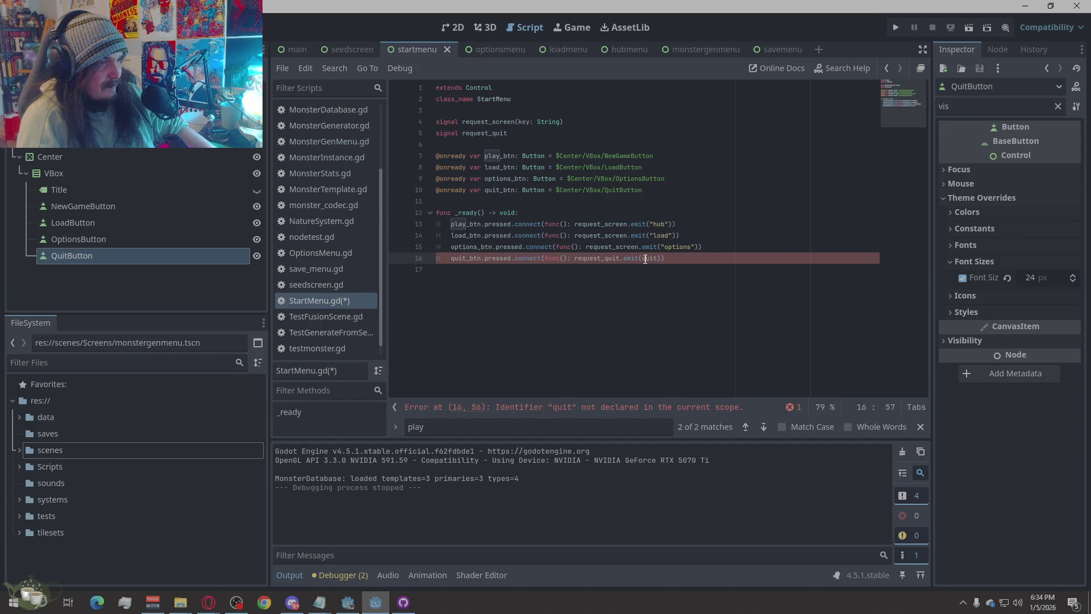
{"action": "key", "text": "Left"}
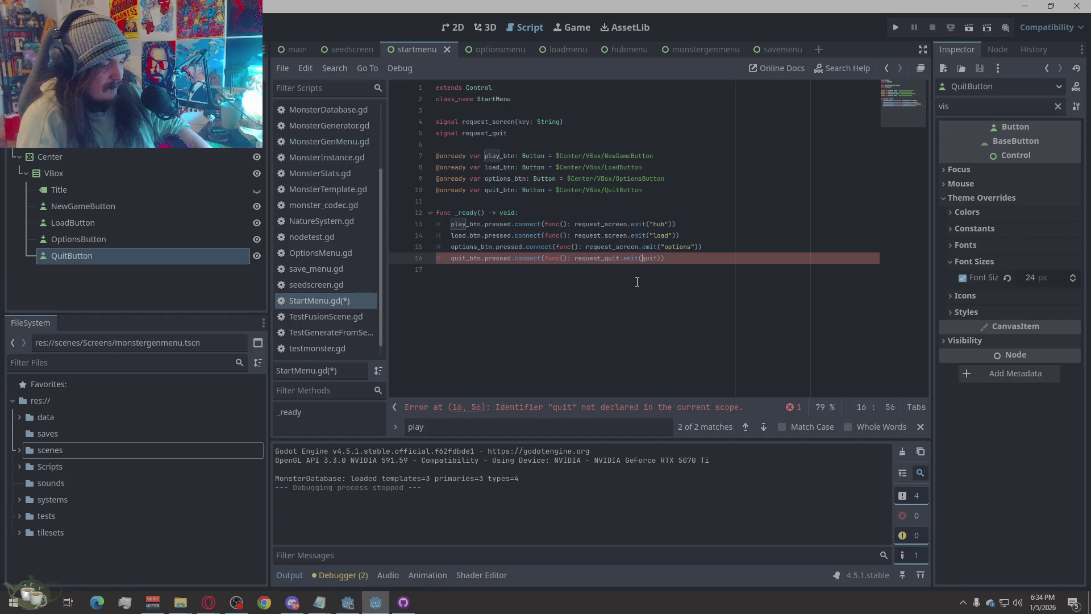
{"action": "type", "text": "\"quit"}
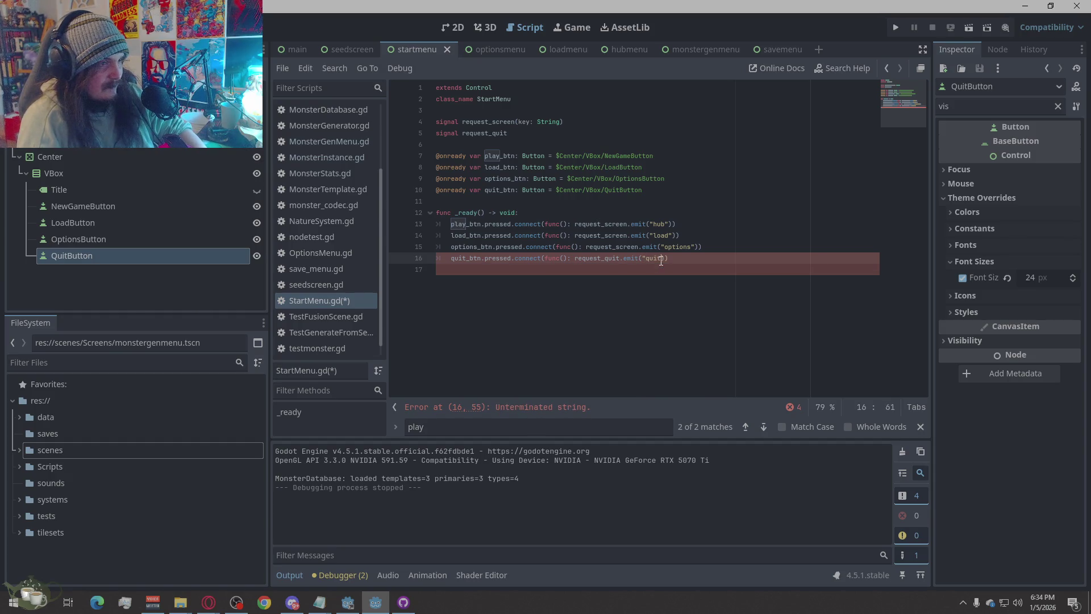
{"action": "type", "text": "\""}
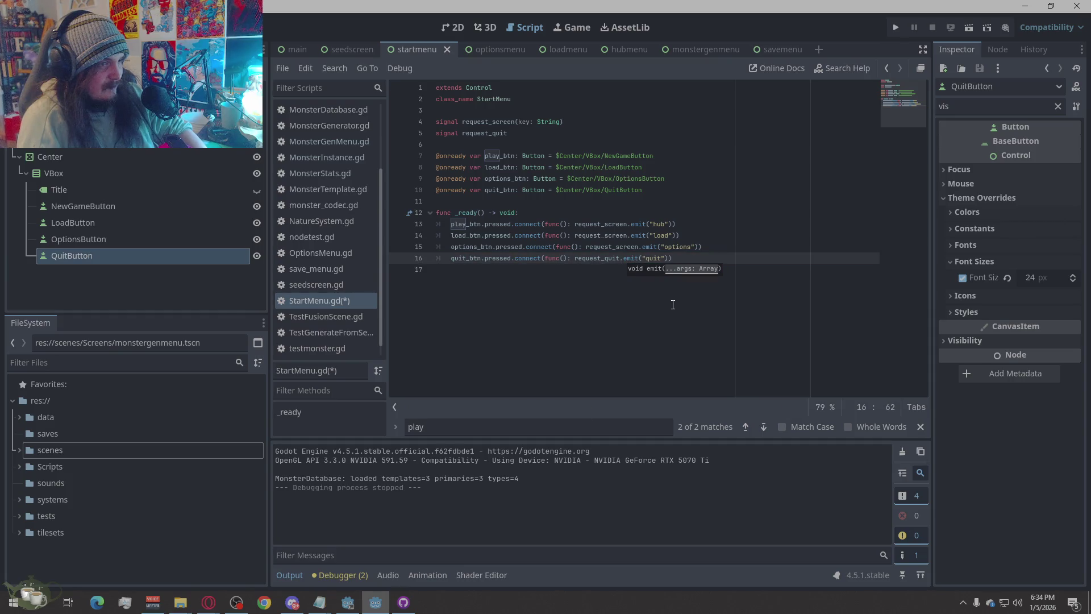
{"action": "key", "text": "BackSpace"}
{"action": "key", "text": "BackSpace"}
{"action": "key", "text": "BackSpace"}
{"action": "key", "text": "Down"}
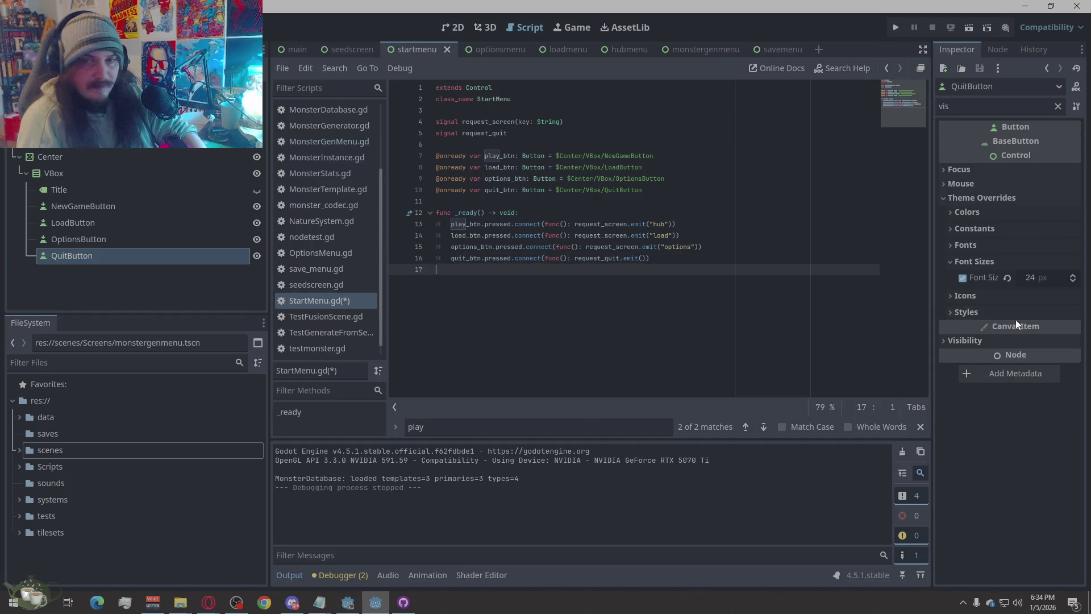
{"action": "key", "text": "alt+Tab"}
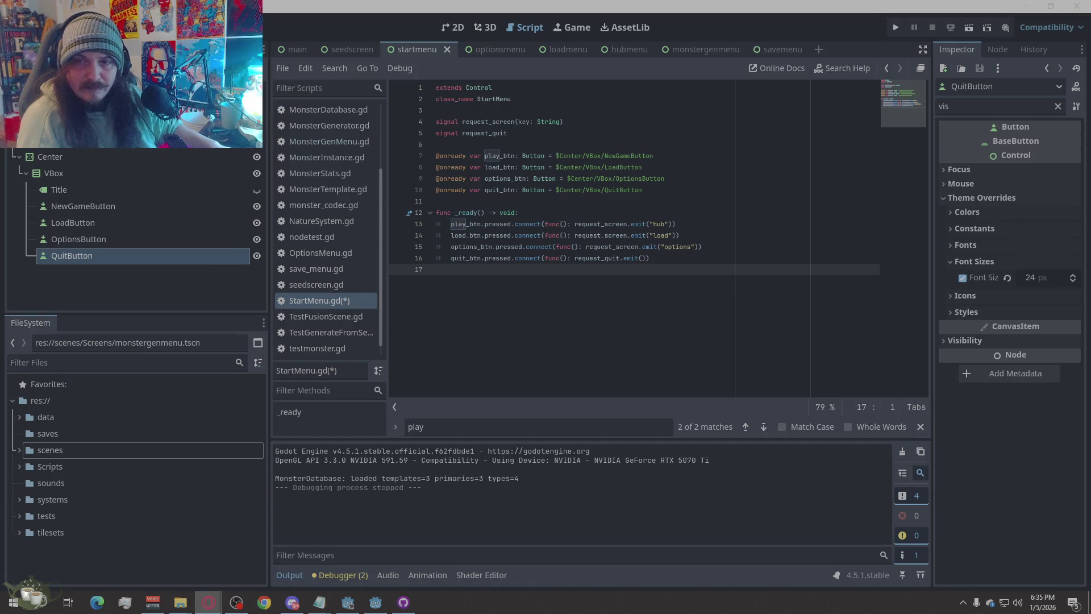
{"action": "left_click", "coordinate": [582, 330]}
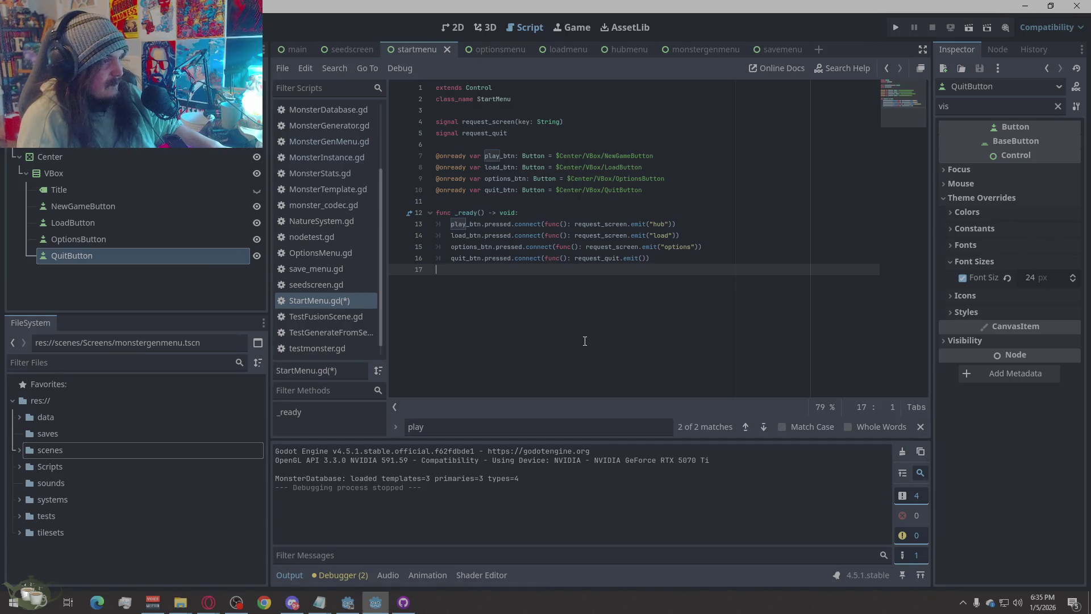
Save, then replace StartMenu.gd's code with the new start, options and quit handlers.
{"action": "key", "text": "ctrl+s"}
{"action": "key", "text": "ctrl+a"}
{"action": "type", "text": "extends Control class_name StartMenu  signal request_screen(key: String)  @onready var start_btn: Button = $Margin/Root/StartButton @onready var options_btn: Button = $Margin/Root/OptionsButton @onready var quit_btn: Button = $Margin/Root/QuitButton  func _ready() -> void: \t# Connect all buttons to their respective functions \tstart_btn.pressed.connect(_on_start_pressed) \toptions_btn.pressed.connect(_on_options_pressed) \tquit_btn.pressed.connect(_on_quit_pressed)  # Connect quit button  func _on_start_pressed() -> void: \trequest_screen.emit(\"hub\")  func _on_options_pressed() -> void: \trequest_screen.emit(\"options\")  # Quit Game func _on_quit_pressed() -> void: \t# This will close the game completely \tget_tree().quit()"}
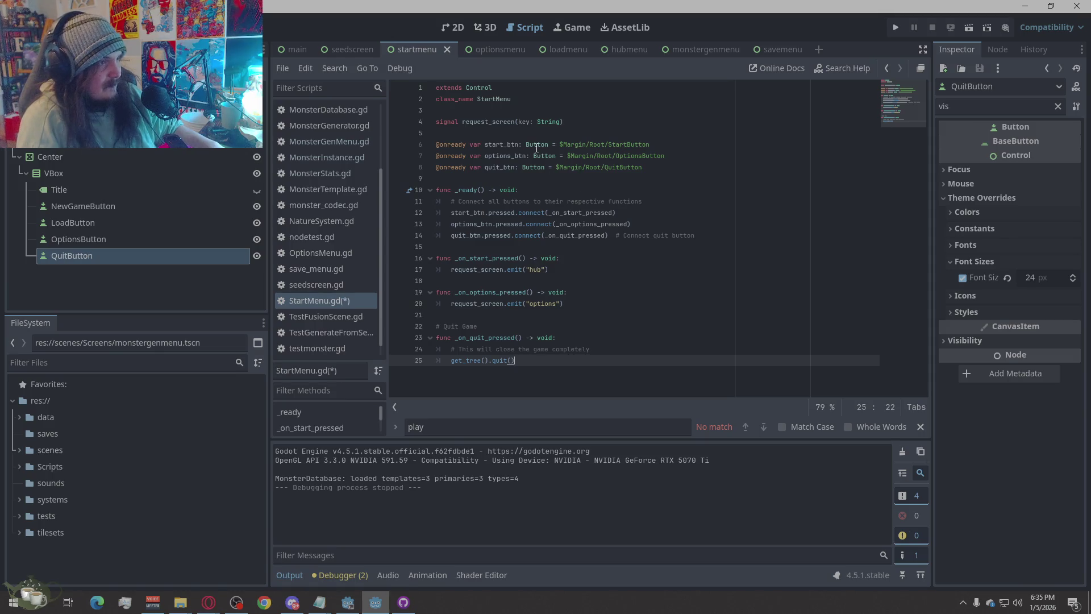
Rename the NewGameButton node to StartButton and save the project.
{"action": "left_click_drag", "start_coordinate": [608, 144], "coordinate": [651, 145]}
{"action": "key", "text": "ctrl+c"}
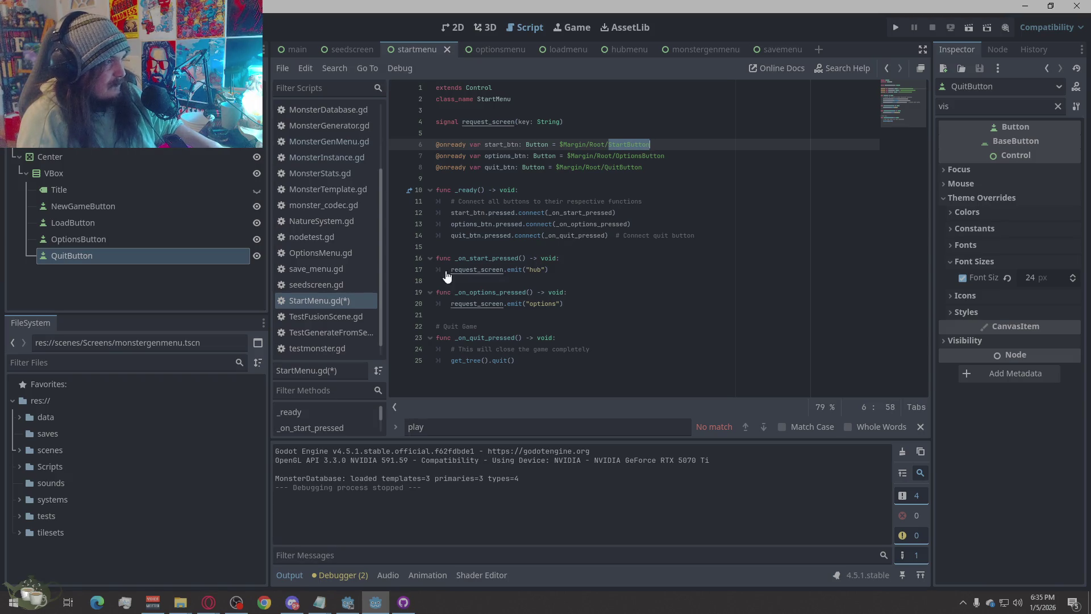
{"action": "double_click", "coordinate": [84, 209]}
{"action": "key", "text": "ctrl+v"}
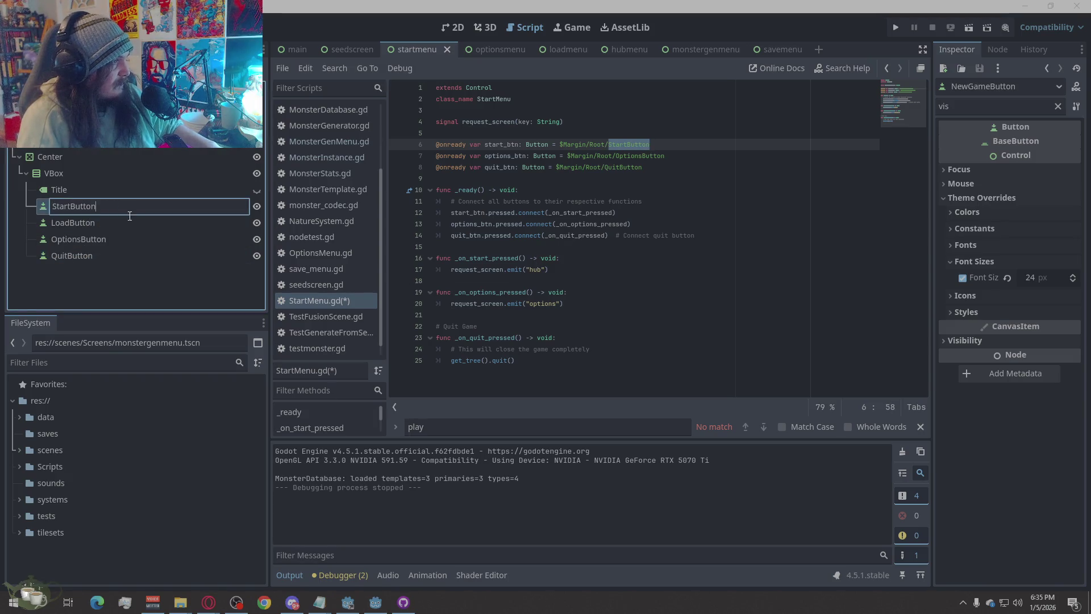
{"action": "key", "text": "Return"}
{"action": "left_click", "coordinate": [553, 387]}
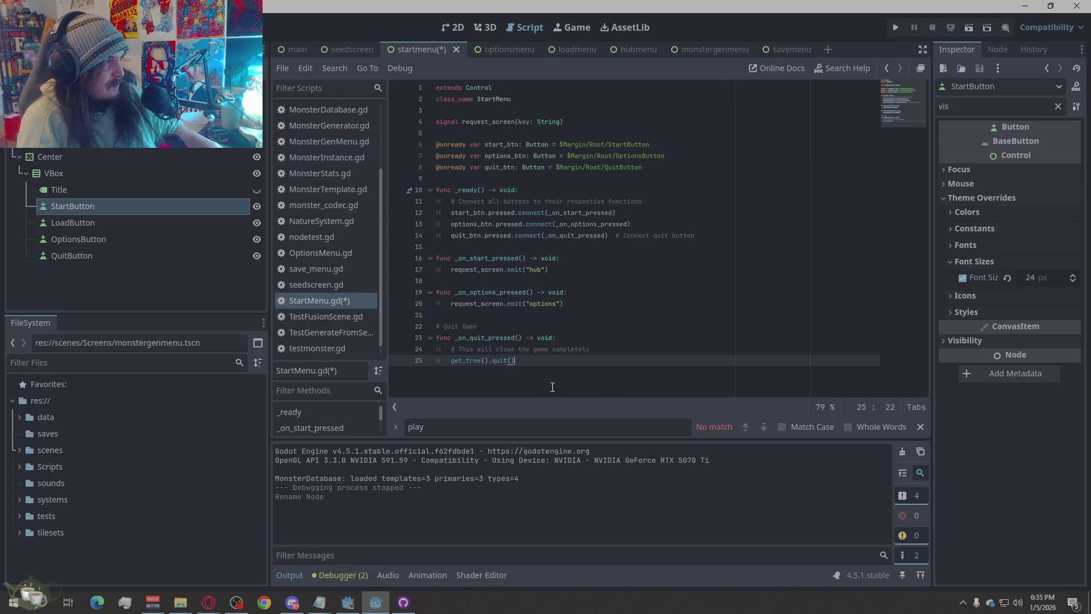
{"action": "key", "text": "ctrl+s"}
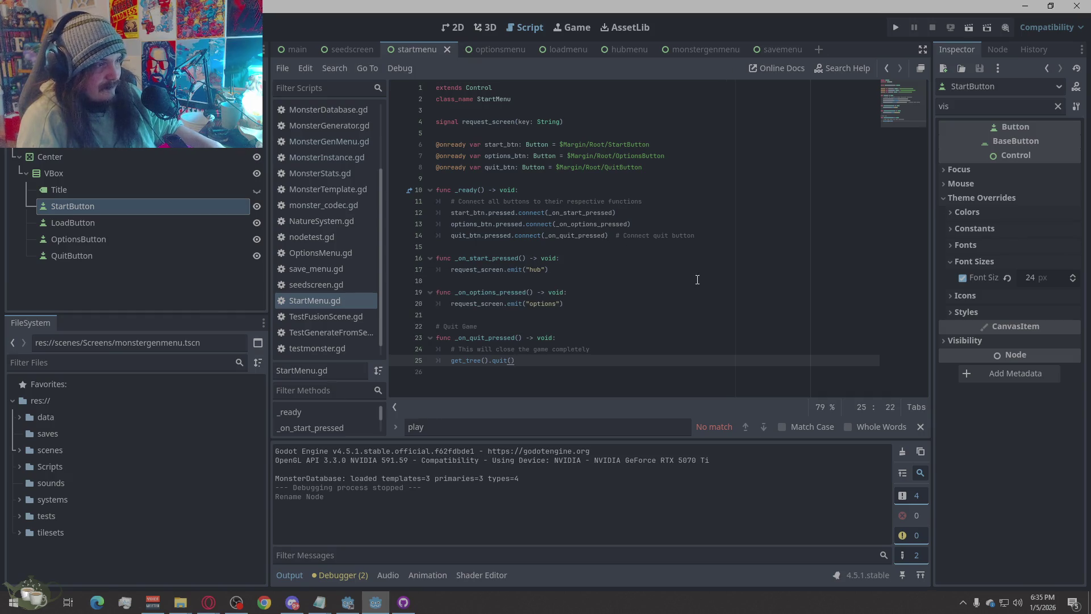
Run the project and list the Node not found errors for StartButton, OptionsButton and QuitButton.
{"action": "left_click", "coordinate": [896, 27]}
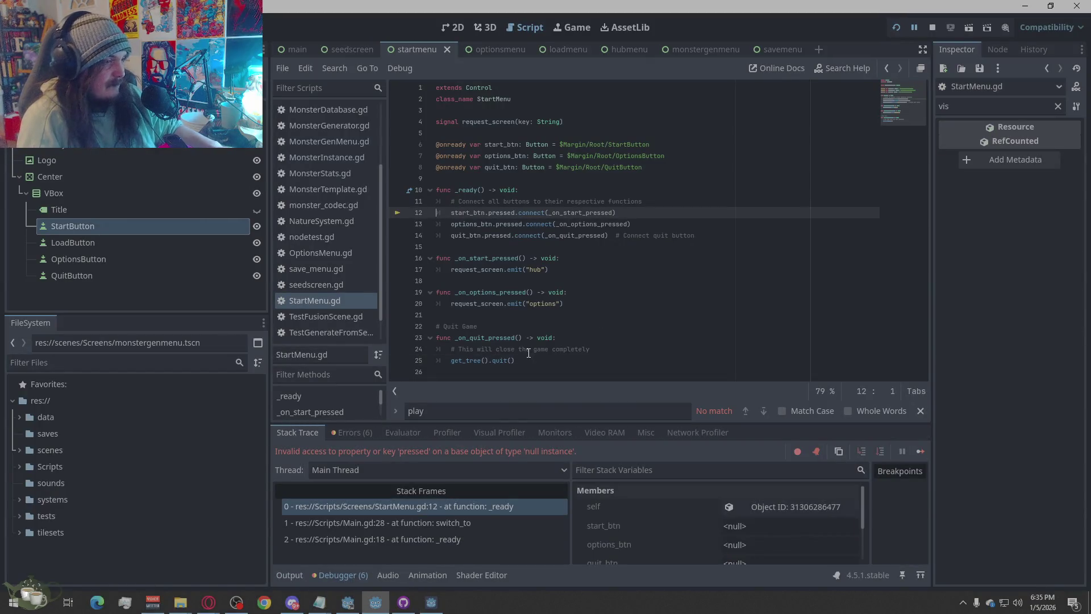
{"action": "left_click", "coordinate": [356, 431]}
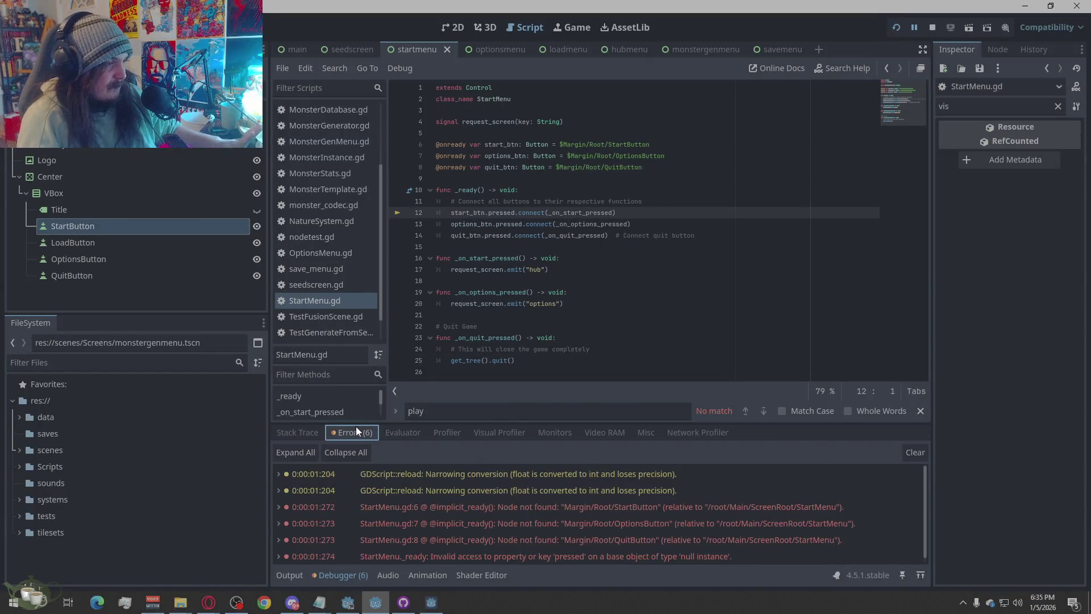
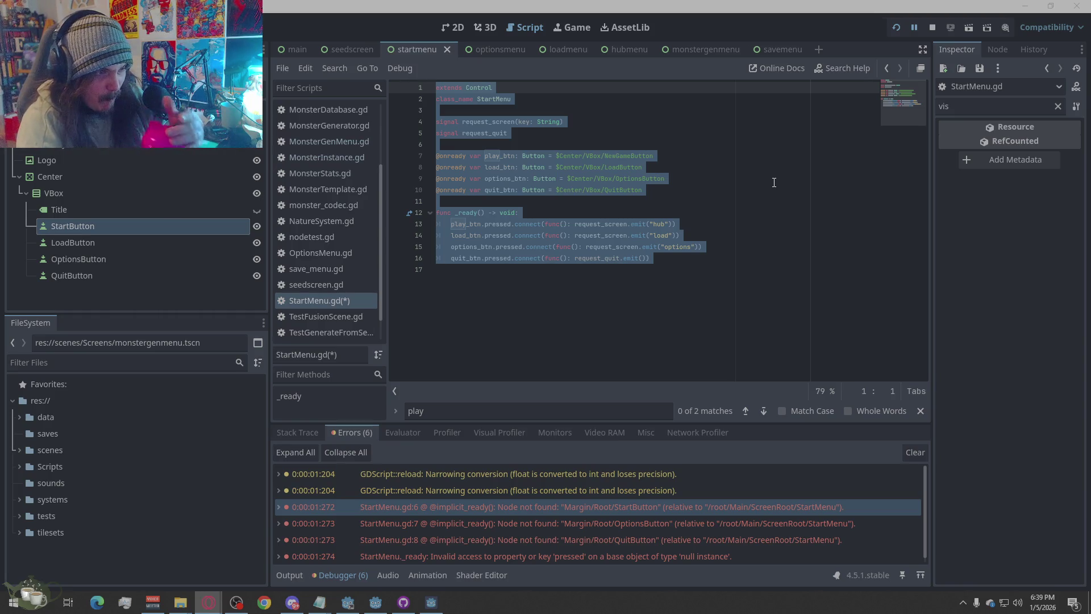
Save StartMenu.gd, rerun the game, and jump to the NewGameButton not-found error on line 7.
{"action": "left_click", "coordinate": [590, 269]}
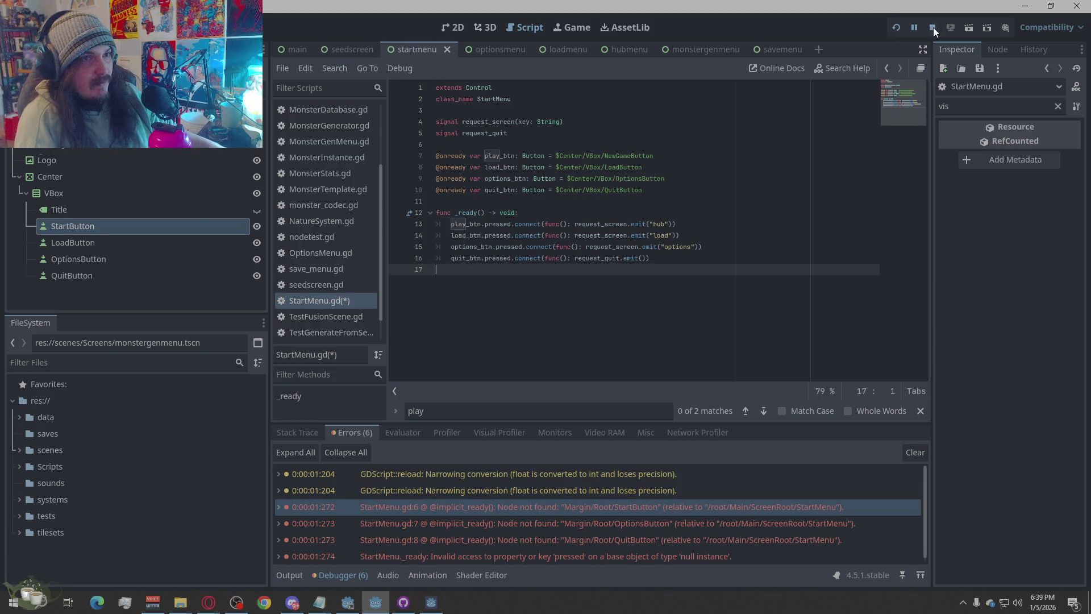
{"action": "left_click", "coordinate": [896, 28]}
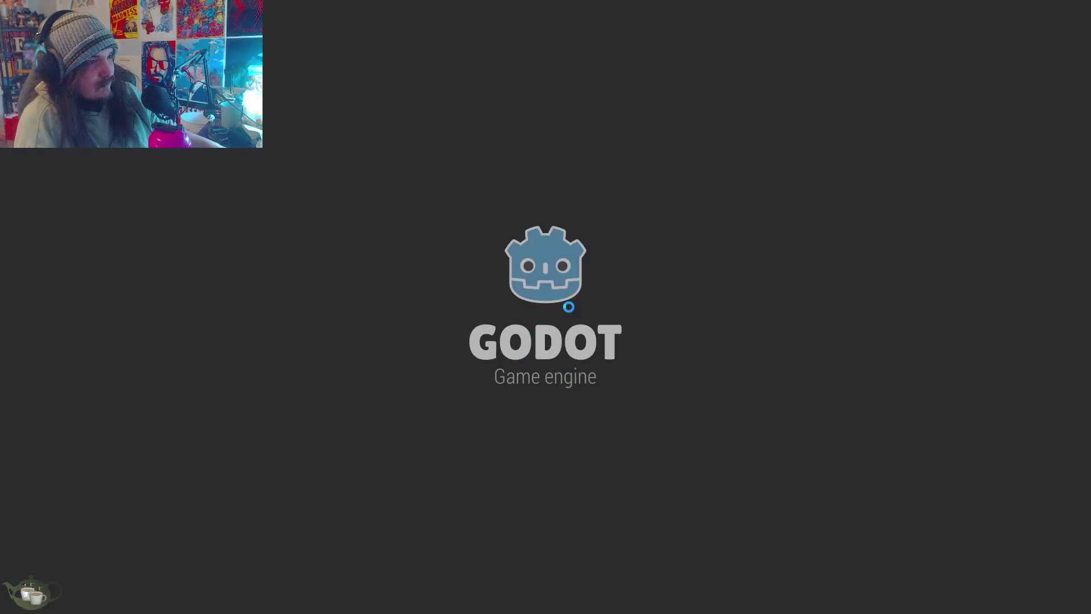
{"action": "left_click", "coordinate": [378, 431]}
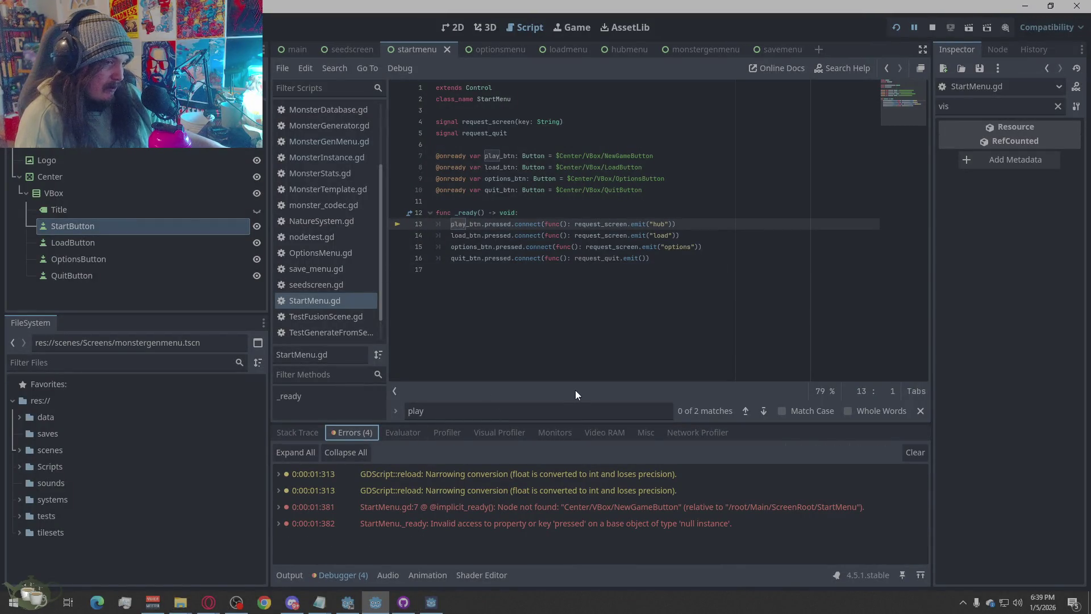
{"action": "left_click", "coordinate": [718, 505]}
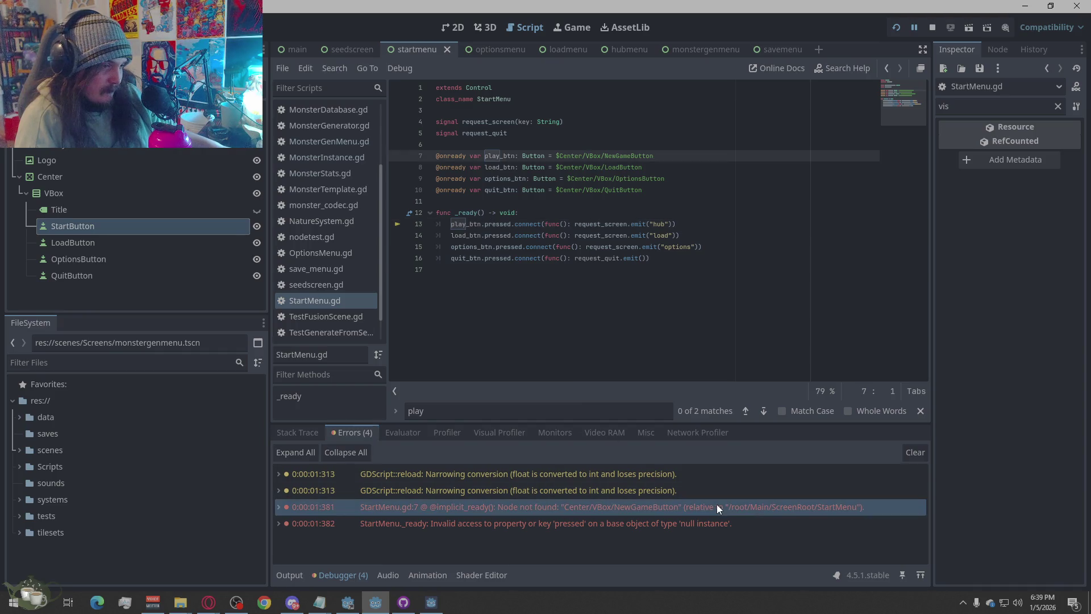
{"action": "mouse_move", "coordinate": [718, 504]}
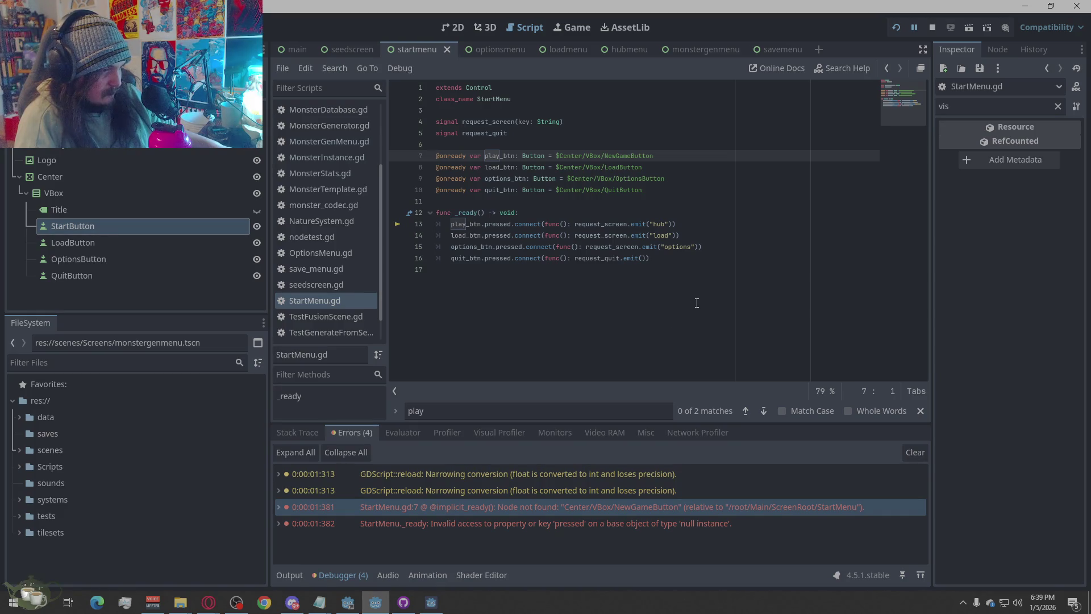
{"action": "mouse_move", "coordinate": [510, 513]}
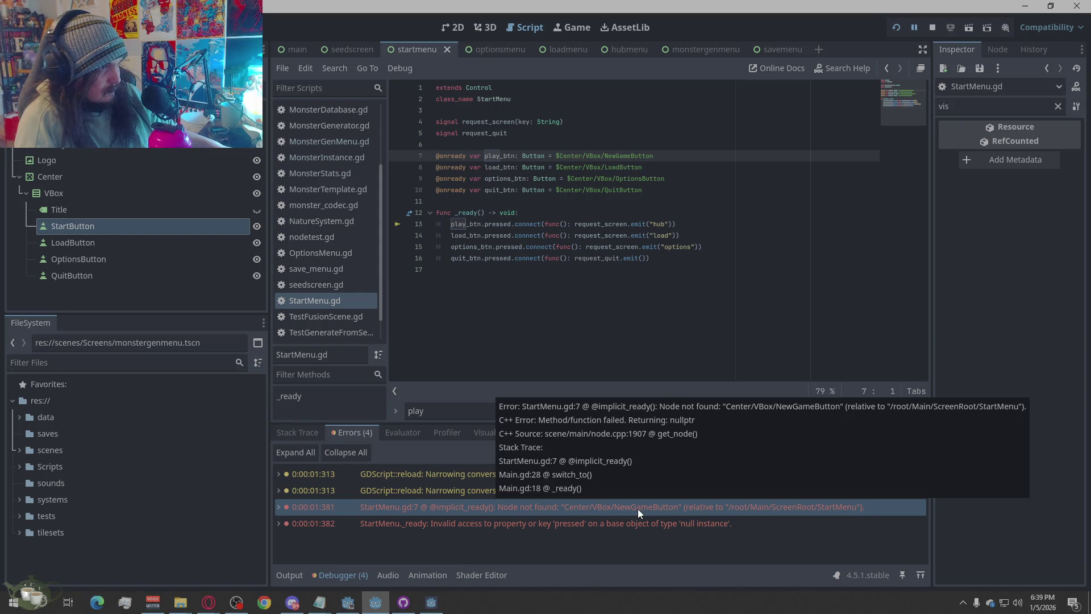
Rename the StartButton node in the Scene dock to PlayButton.
{"action": "left_click_drag", "start_coordinate": [605, 157], "coordinate": [655, 160]}
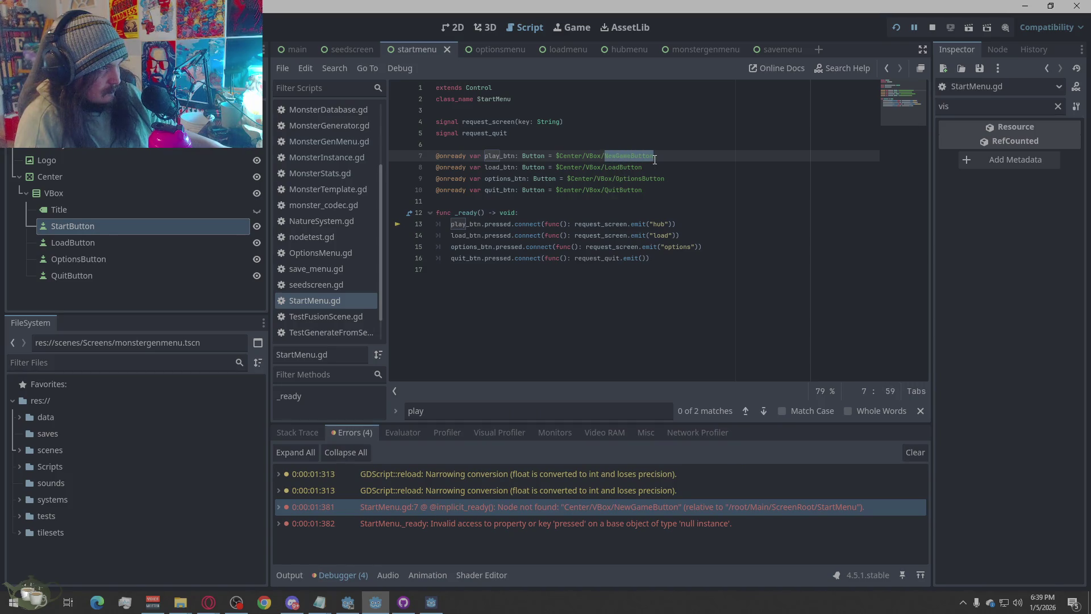
{"action": "double_click", "coordinate": [109, 227]}
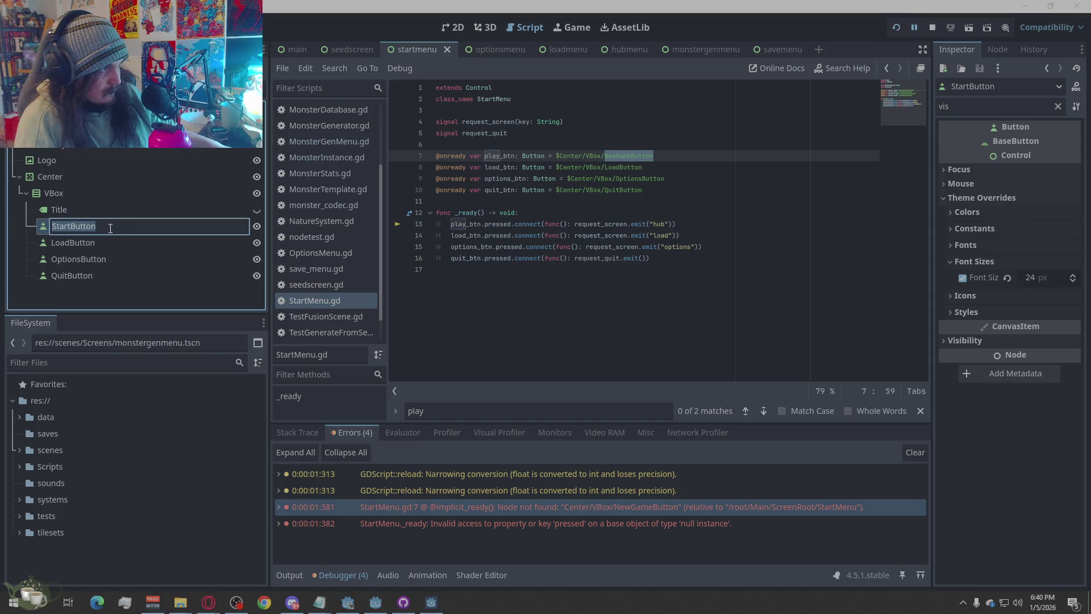
{"action": "key", "text": "ctrl+v"}
{"action": "key", "text": "ctrl+z"}
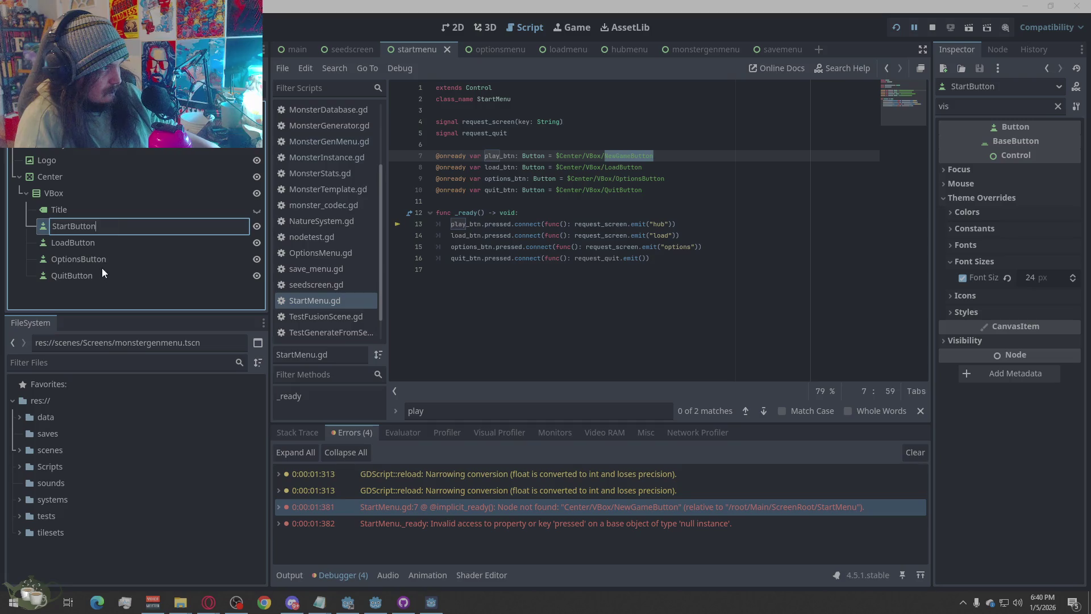
{"action": "key", "text": "Escape"}
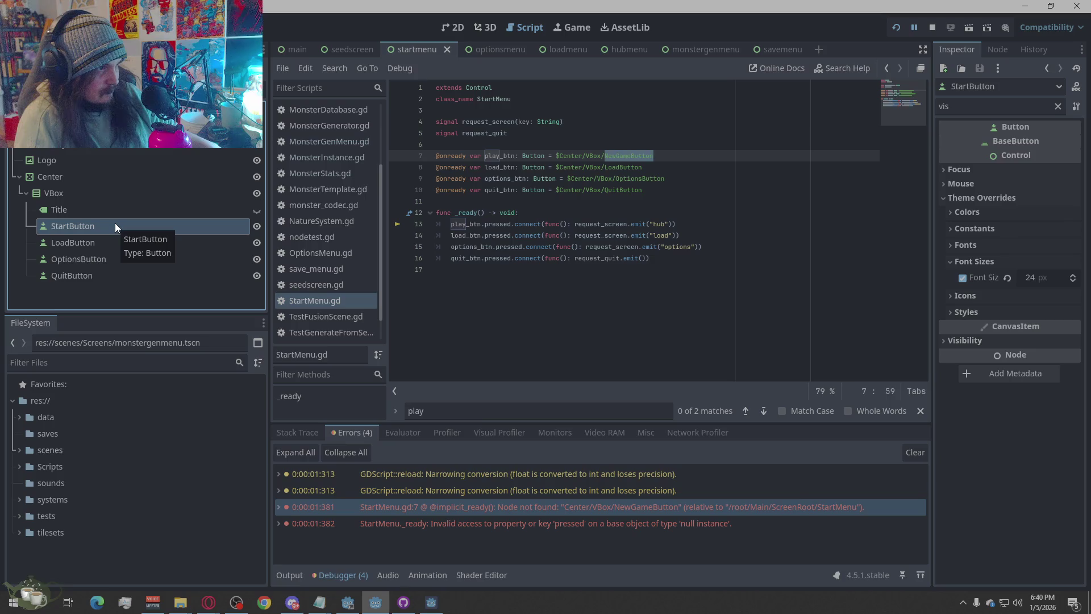
{"action": "left_click", "coordinate": [86, 228]}
{"action": "left_click_drag", "start_coordinate": [69, 229], "coordinate": [35, 227]}
{"action": "type", "text": "PlayButton"}
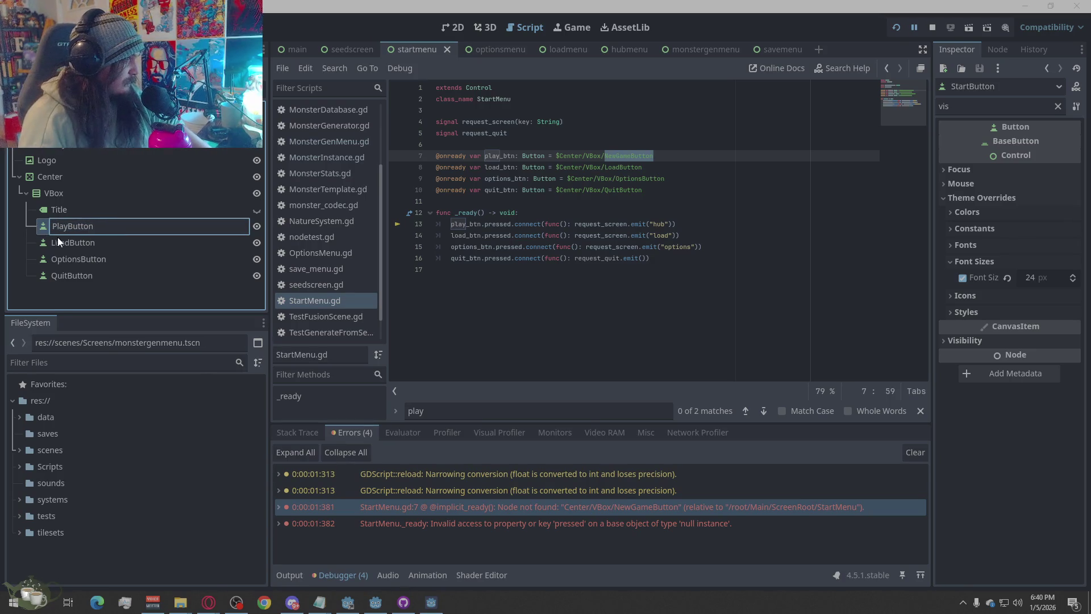
{"action": "key", "text": "Return"}
Change line 7's node path from NewGameButton to Center/VBox/PlayButton.
{"action": "left_click", "coordinate": [95, 227]}
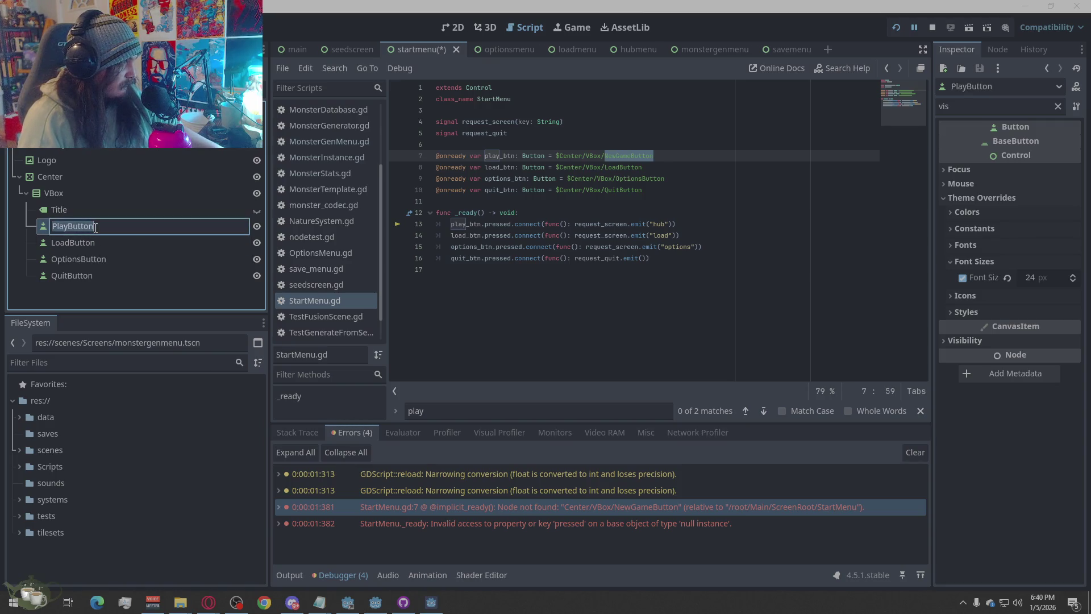
{"action": "left_click_drag", "start_coordinate": [653, 156], "coordinate": [606, 157]}
{"action": "type", "text": "PlayButton"}
{"action": "left_click", "coordinate": [668, 190]}
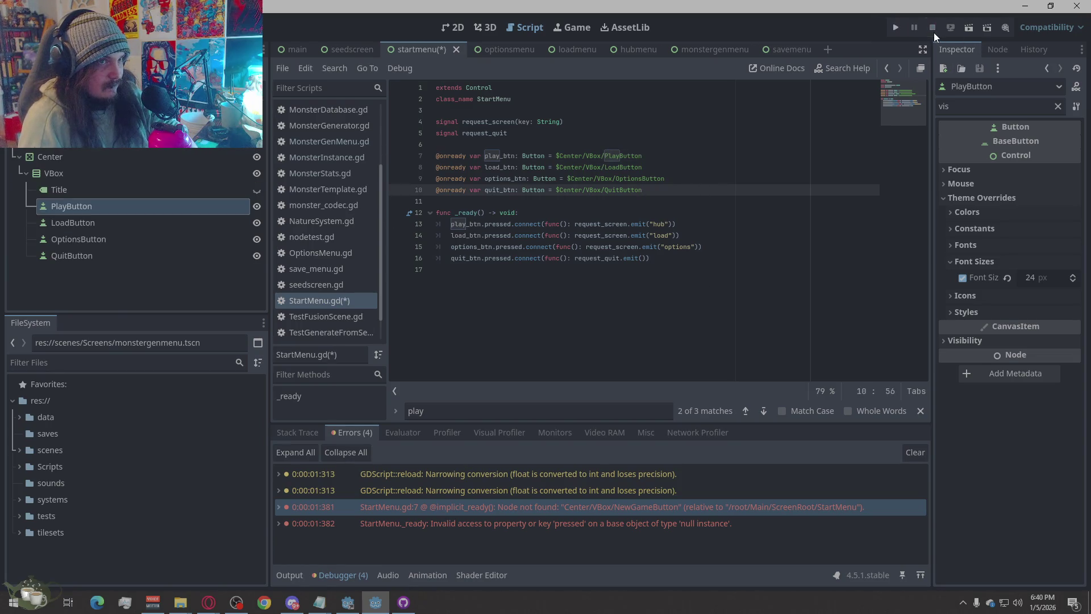
Run the game, go from the EXAMPLE title menu into the hub and back, then quit.
{"action": "left_click", "coordinate": [896, 28]}
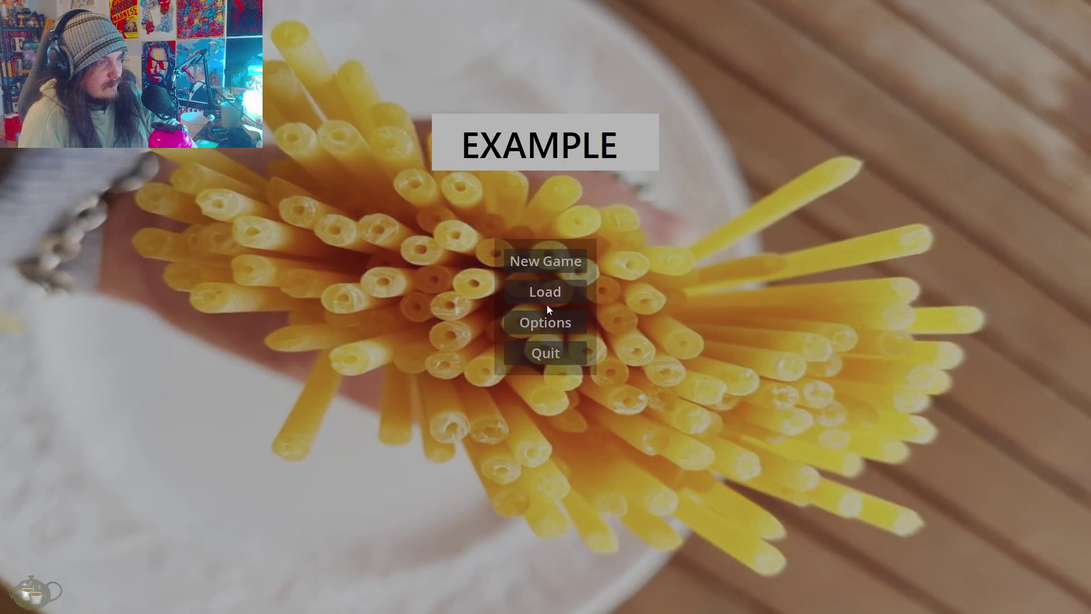
{"action": "left_click", "coordinate": [550, 294]}
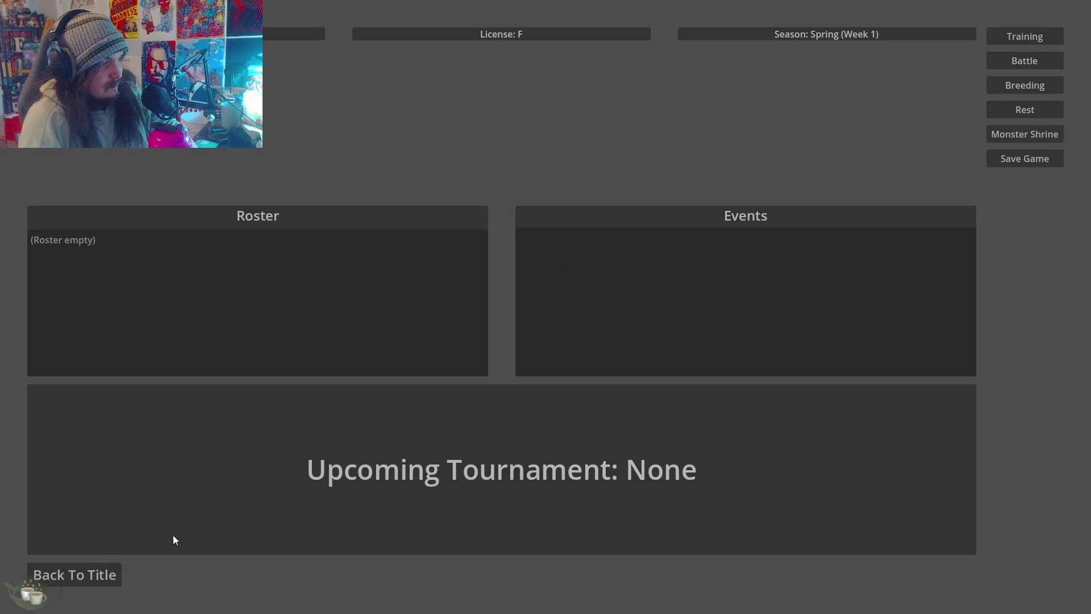
{"action": "left_click", "coordinate": [111, 574]}
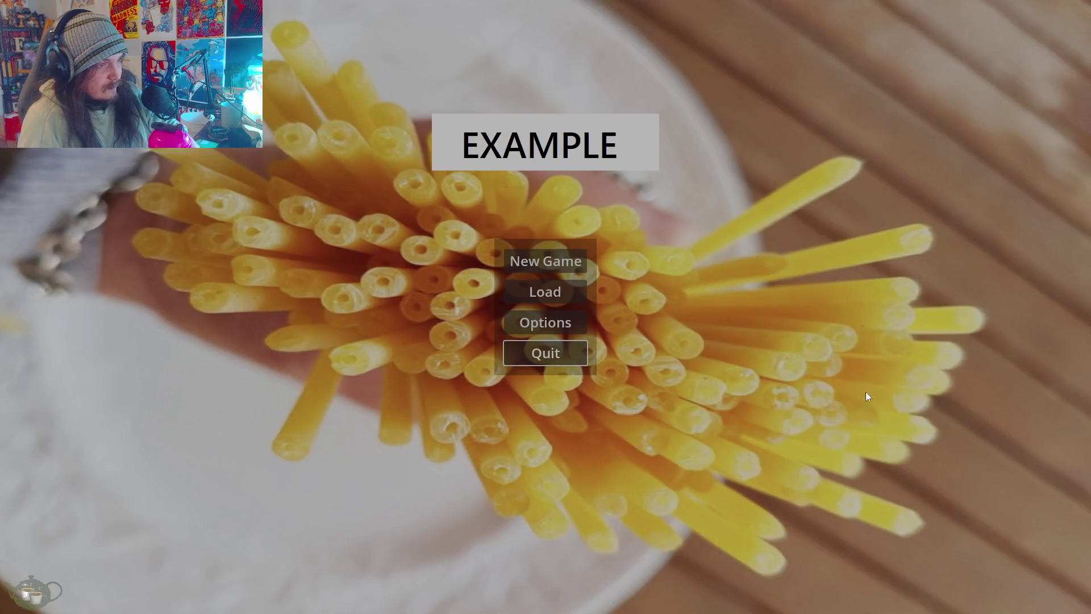
{"action": "left_click", "coordinate": [574, 356]}
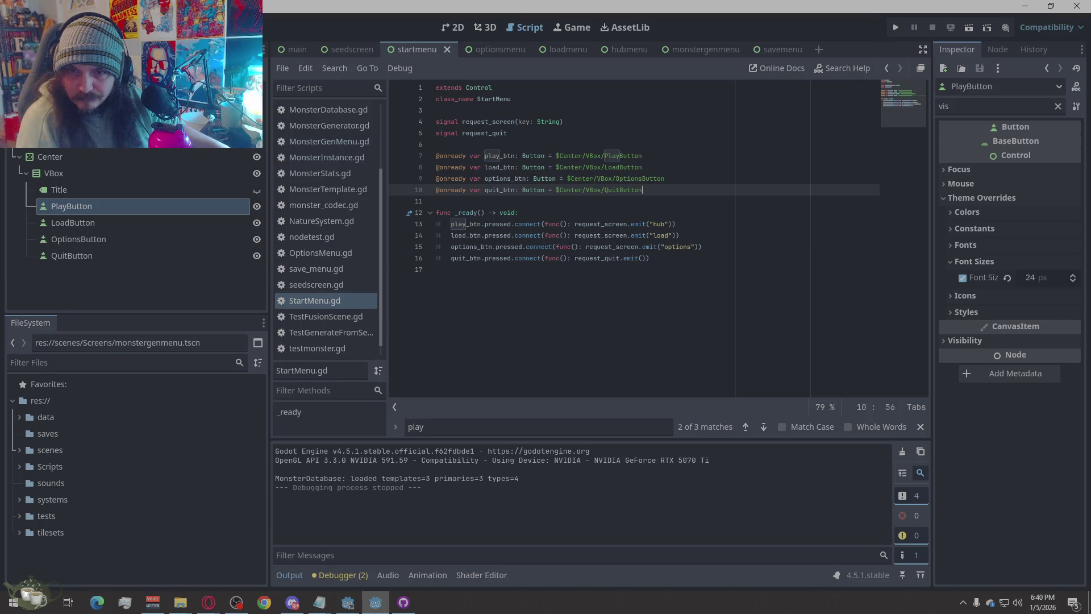
Try a current_screen.has_signal search in StartMenu.gd, clear it, and select the script body.
{"action": "key", "text": "alt+Tab"}
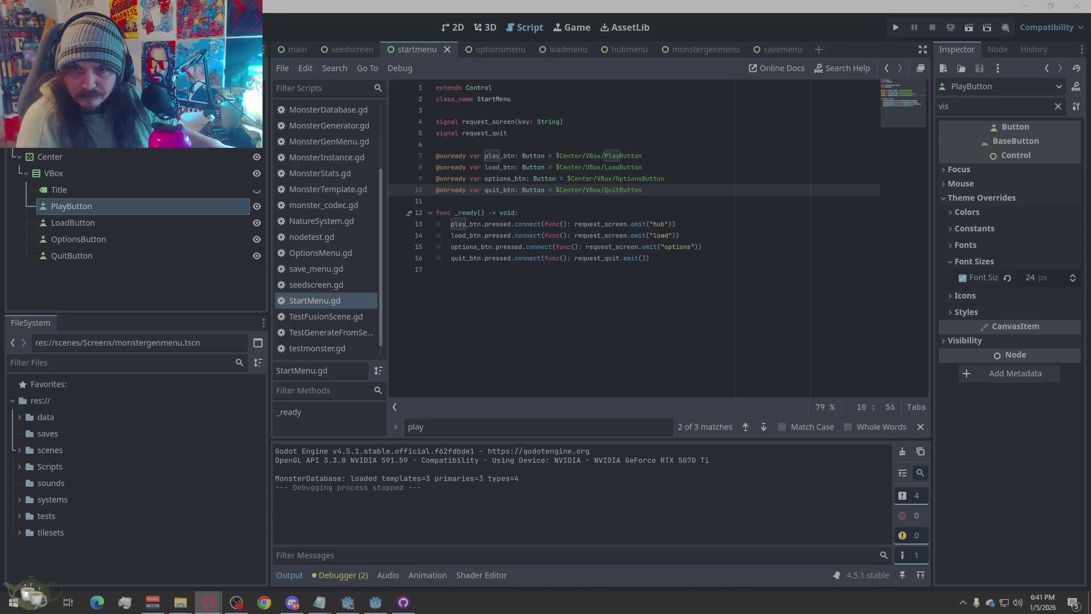
{"action": "double_click", "coordinate": [426, 419]}
{"action": "type", "text": "current_screen.has_signal"}
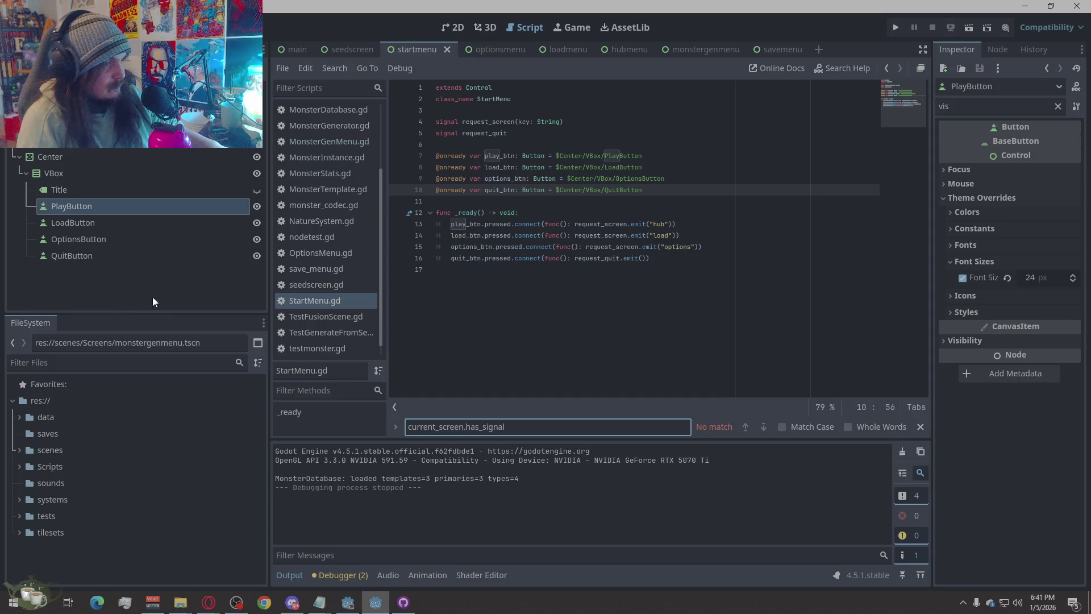
{"action": "key", "text": "ctrl+z"}
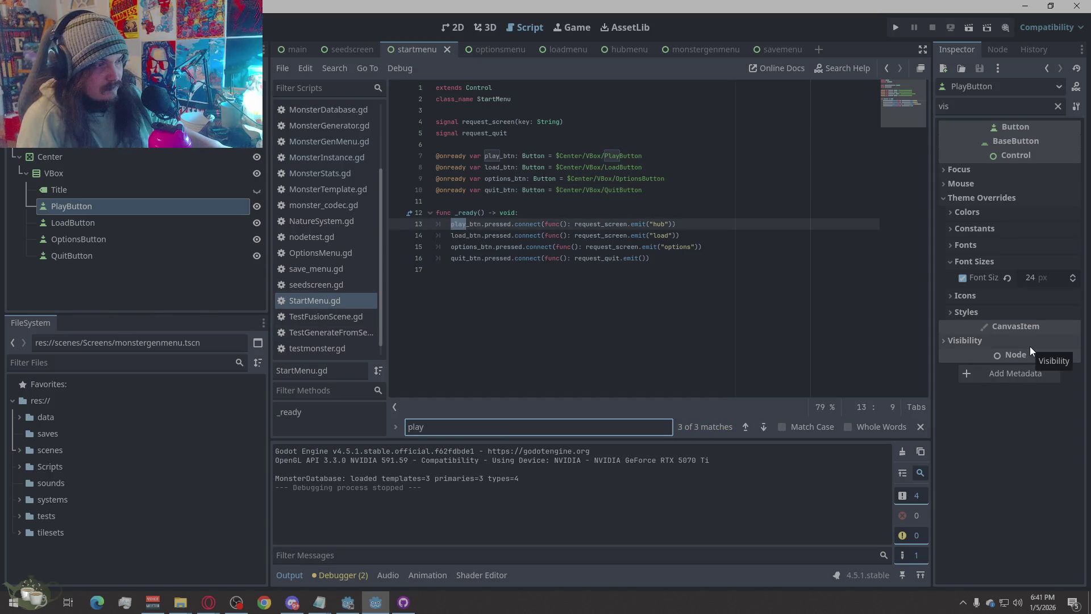
{"action": "key", "text": "ctrl+z"}
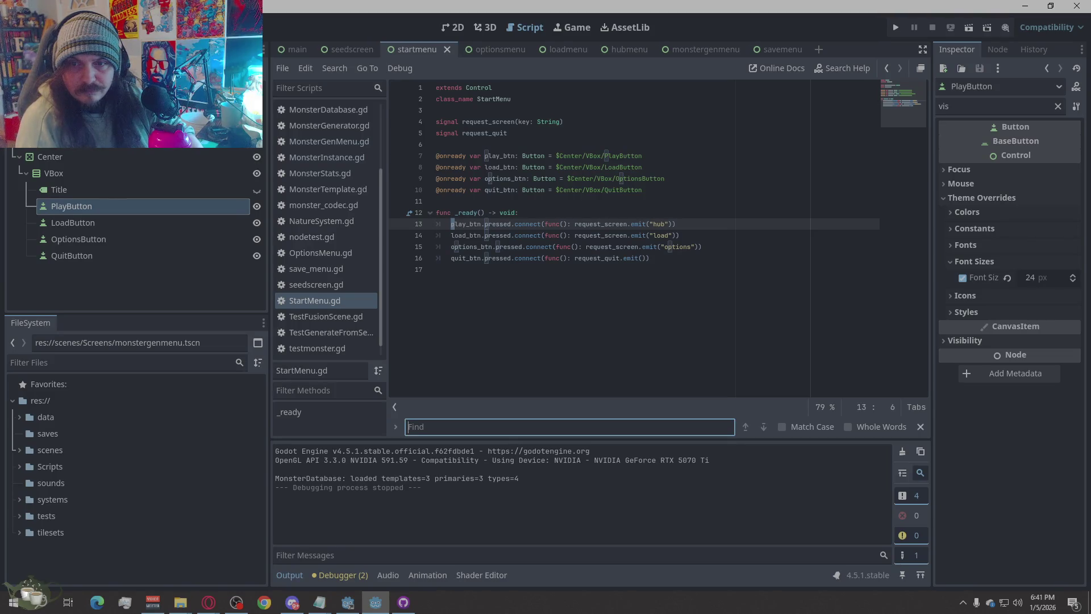
{"action": "left_click", "coordinate": [209, 602]}
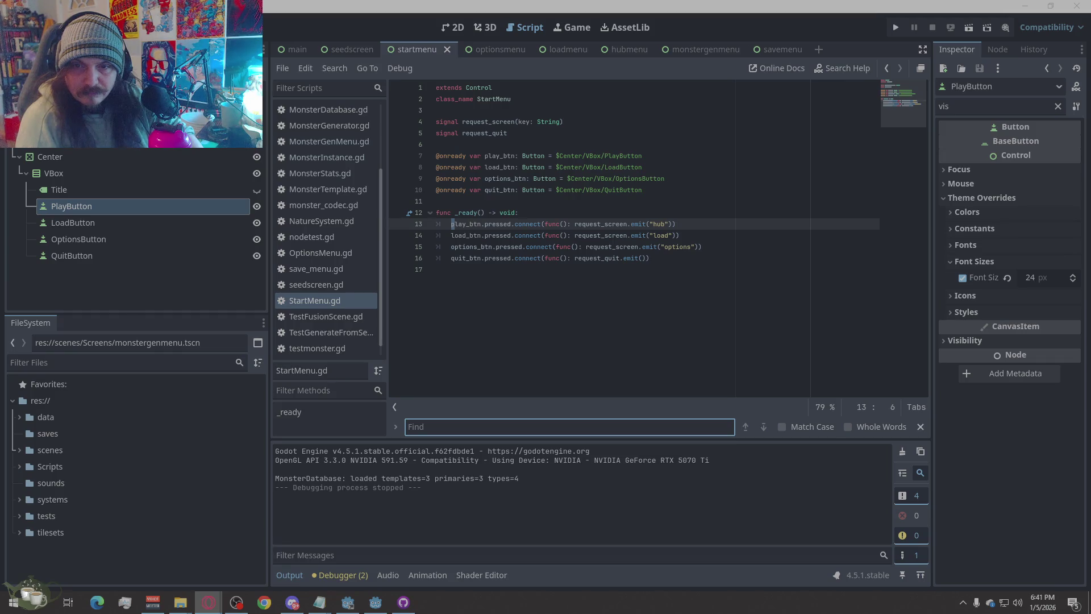
{"action": "left_click_drag", "start_coordinate": [734, 302], "coordinate": [408, 157]}
Replace StartMenu.gd with the copied code and point line 7 to $Center/VBox/PlayButton.
{"action": "key", "text": "ctrl+a"}
{"action": "type", "text": "extends Control class_name StartMenu  signal request_screen(key: String) signal request_quit  @onready var play_btn: Button = $Center/VBox/NewGameButton @onready var load_btn: Button = $Center/VBox/LoadButton @onready var options_btn: Button = $Center/VBox/OptionsButton @onready var quit_btn: Button = $Center/VBox/QuitButton  func _ready() -> void: \tplay_btn.pressed.connect(func(): request_screen.emit(\"hub\")) \tload_btn.pressed.connect(func(): request_screen.emit(\"load\")) \toptions_btn.pressed.connect(func(): request_screen.emit(\"options\")) \tquit_btn.pressed.connect(func(): request_quit.emit())"}
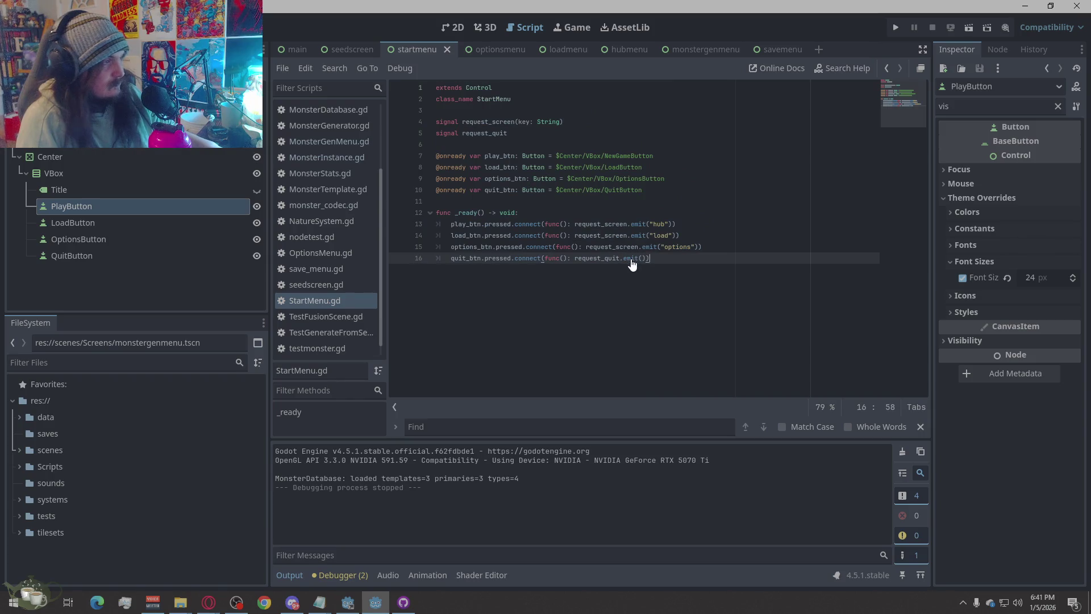
{"action": "double_click", "coordinate": [649, 157]}
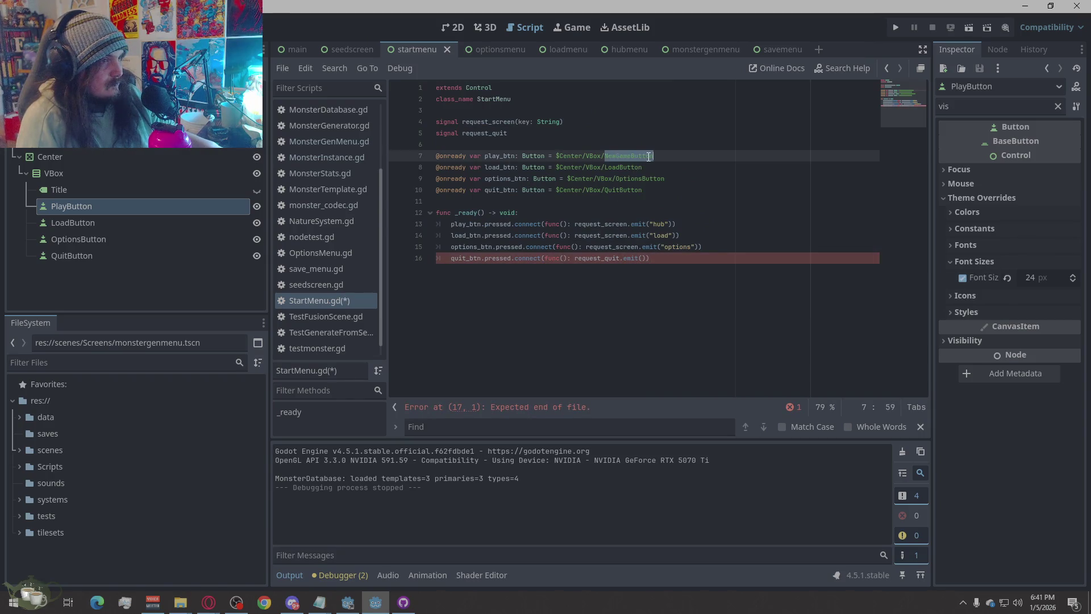
{"action": "type", "text": "Plsu"}
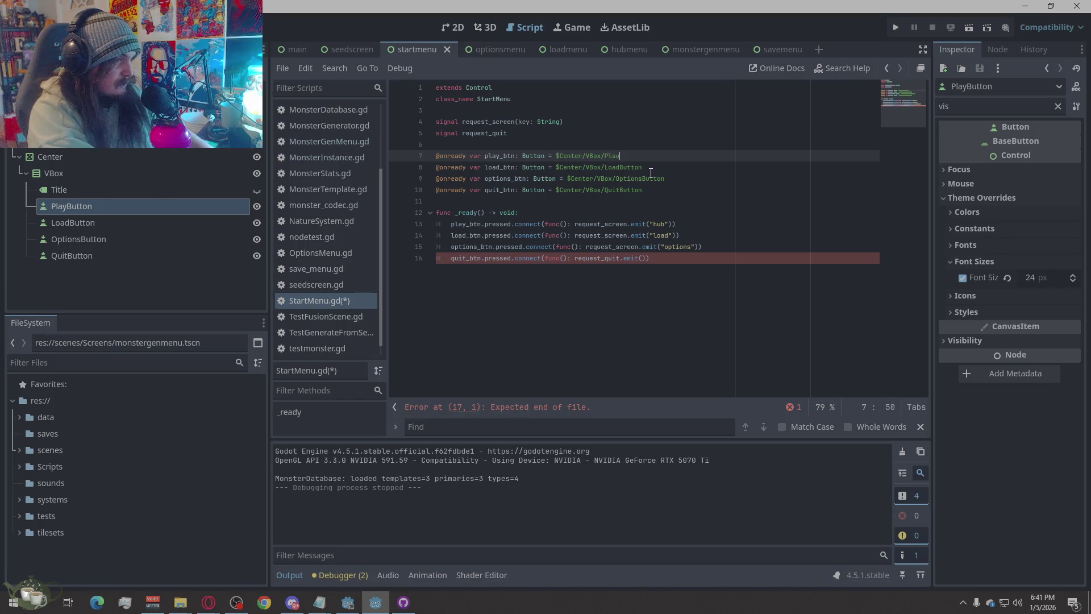
{"action": "type", "text": "zzzzzzzzzzzzzzzz_"}
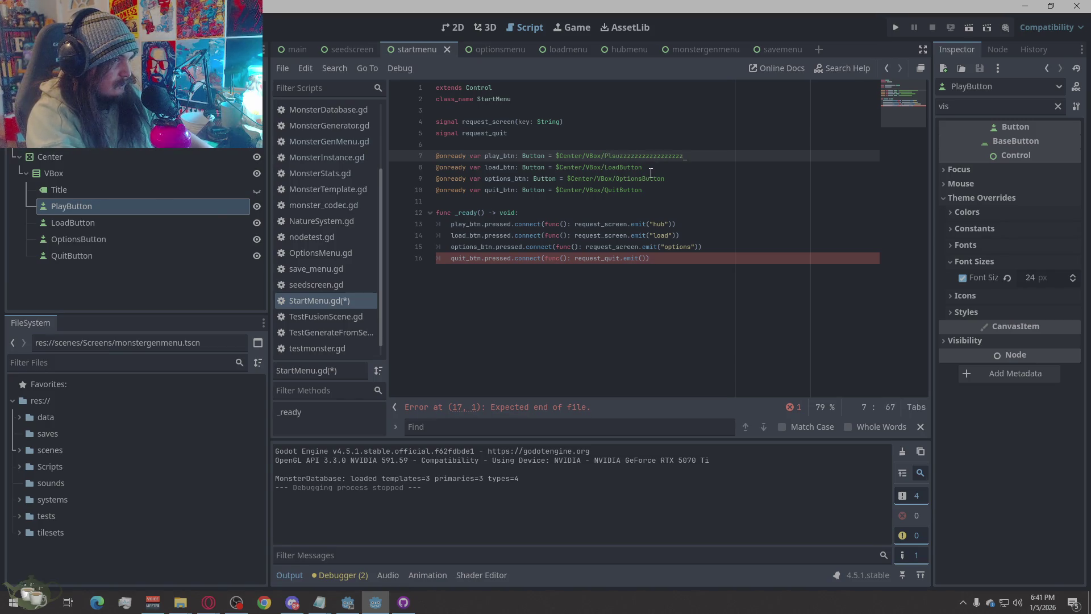
{"action": "key", "text": "BackSpace"}
{"action": "key", "text": "BackSpace"}
{"action": "key", "text": "BackSpace"}
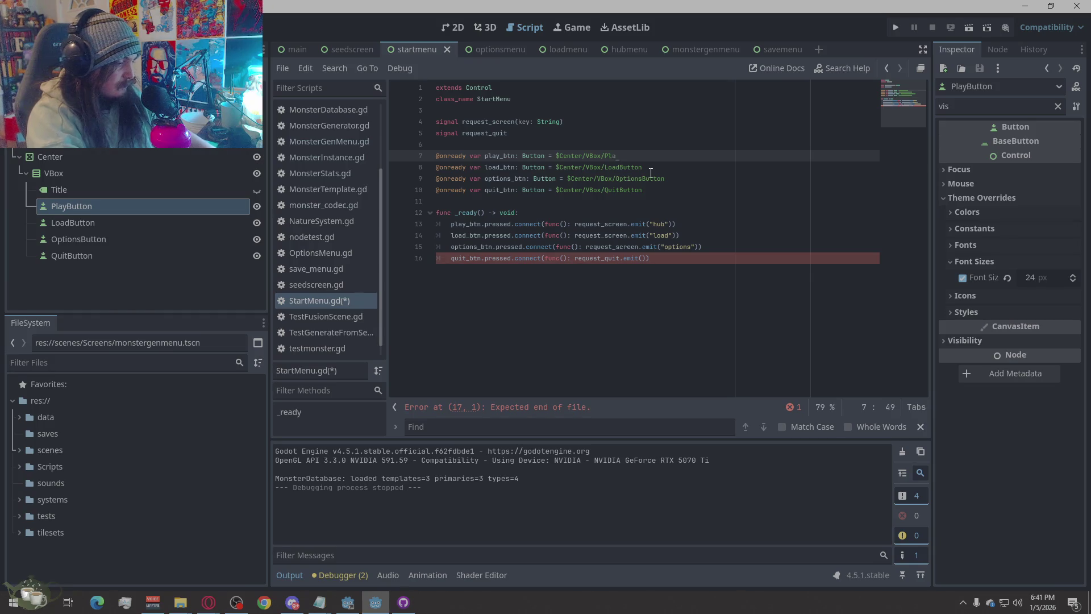
{"action": "type", "text": "ayButton"}
Add a new line after line 16 to clear the end-of-file parse error.
{"action": "left_click", "coordinate": [672, 307]}
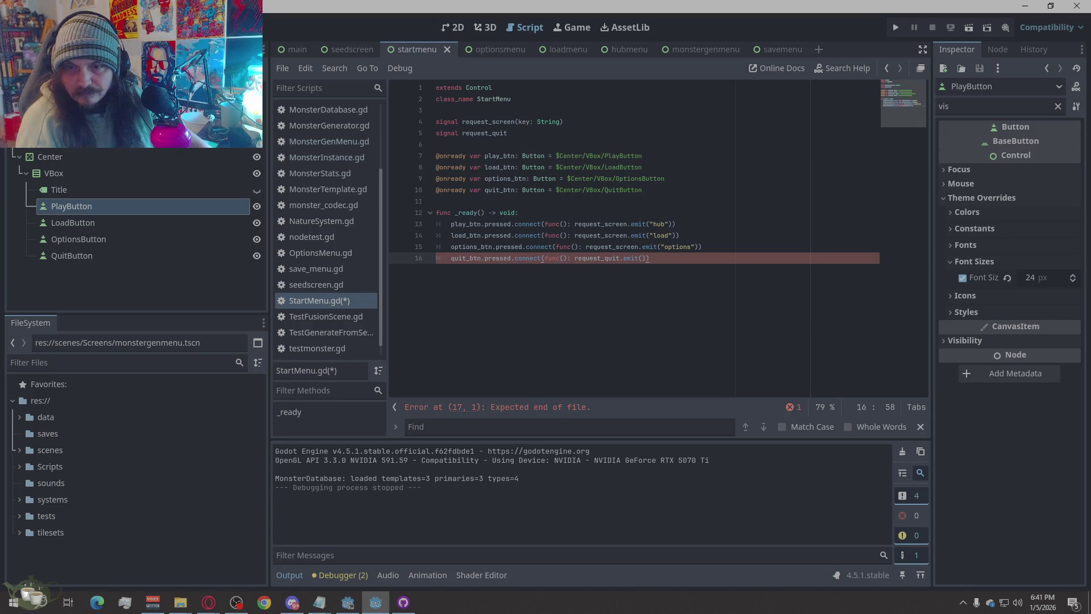
{"action": "key", "text": "alt+Tab"}
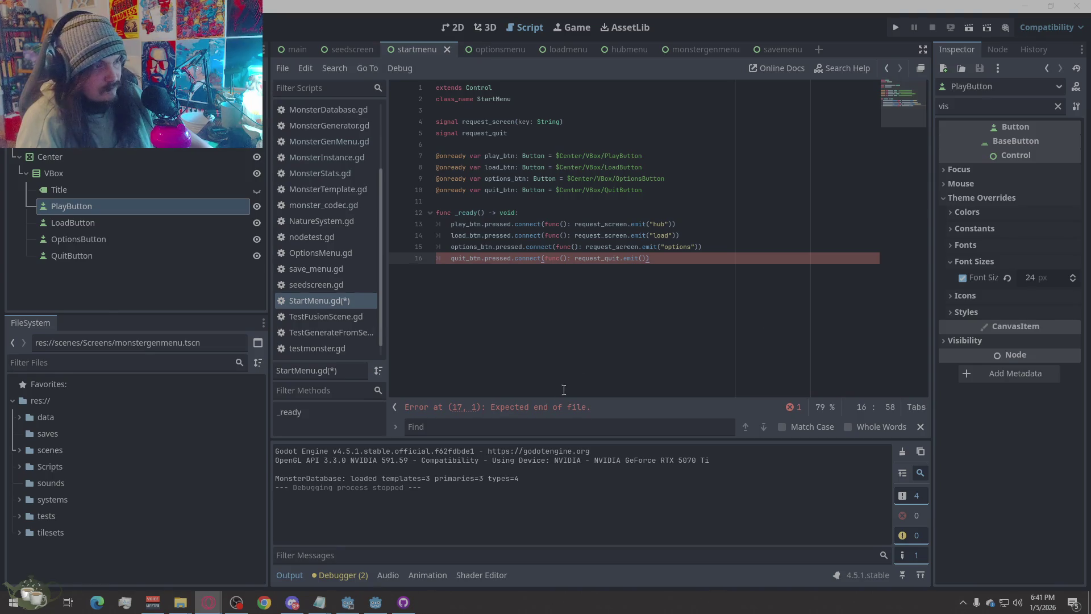
{"action": "left_click", "coordinate": [528, 408]}
{"action": "left_click", "coordinate": [709, 261]}
{"action": "key", "text": "Return"}
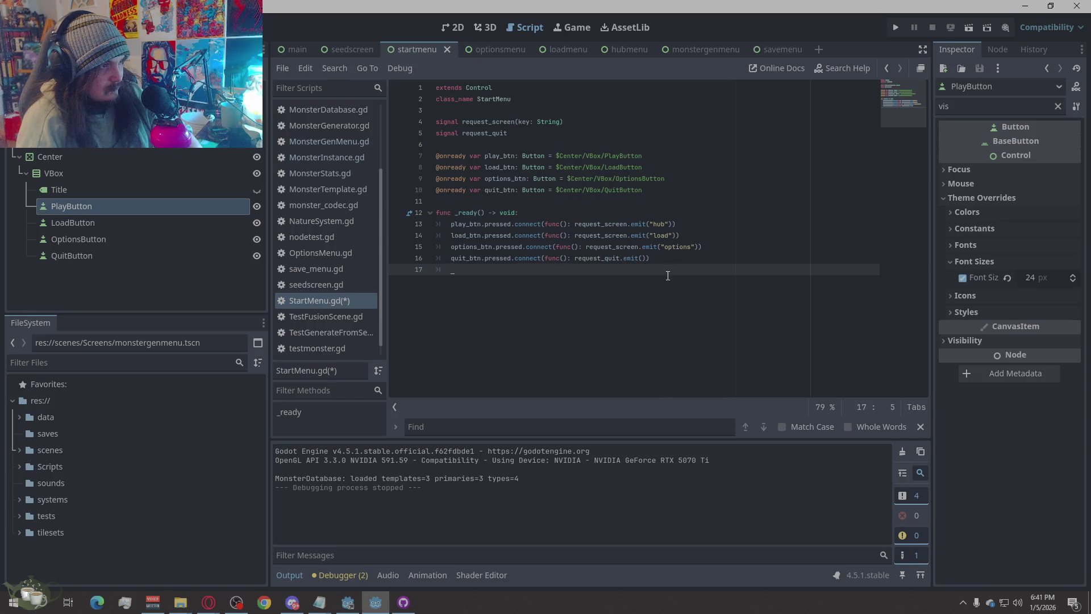
Run the project to the EXAMPLE title menu and close it with Quit.
{"action": "left_click", "coordinate": [898, 25]}
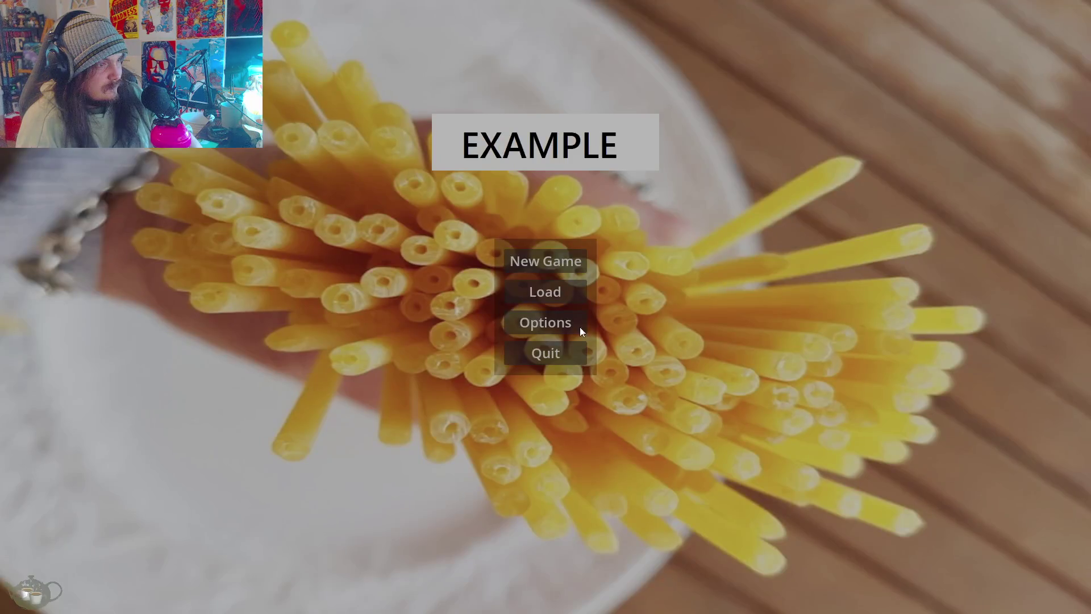
{"action": "left_click", "coordinate": [542, 355]}
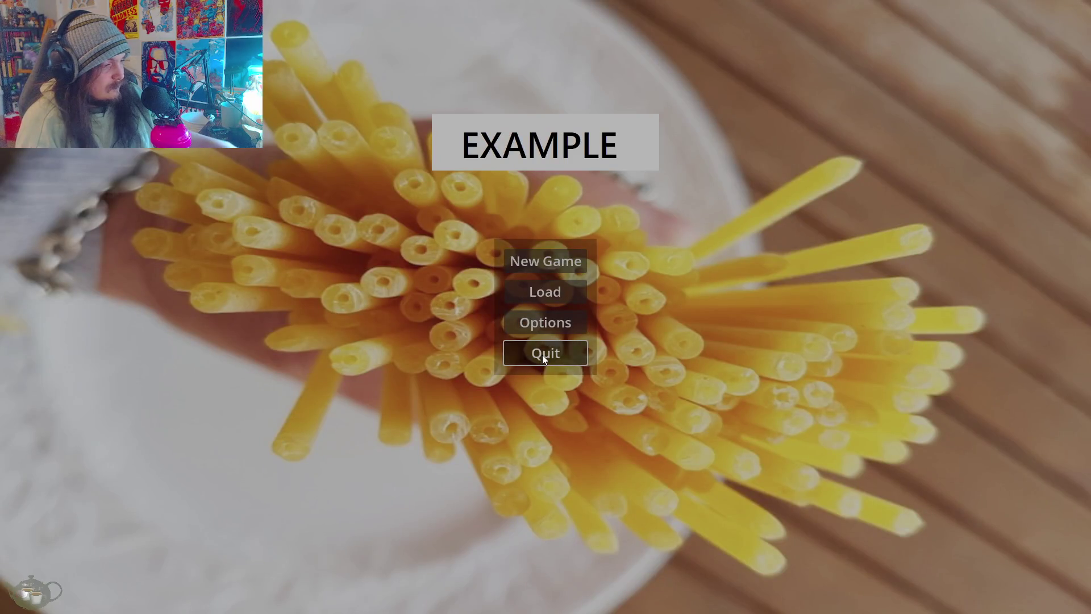
{"action": "left_click", "coordinate": [542, 355]}
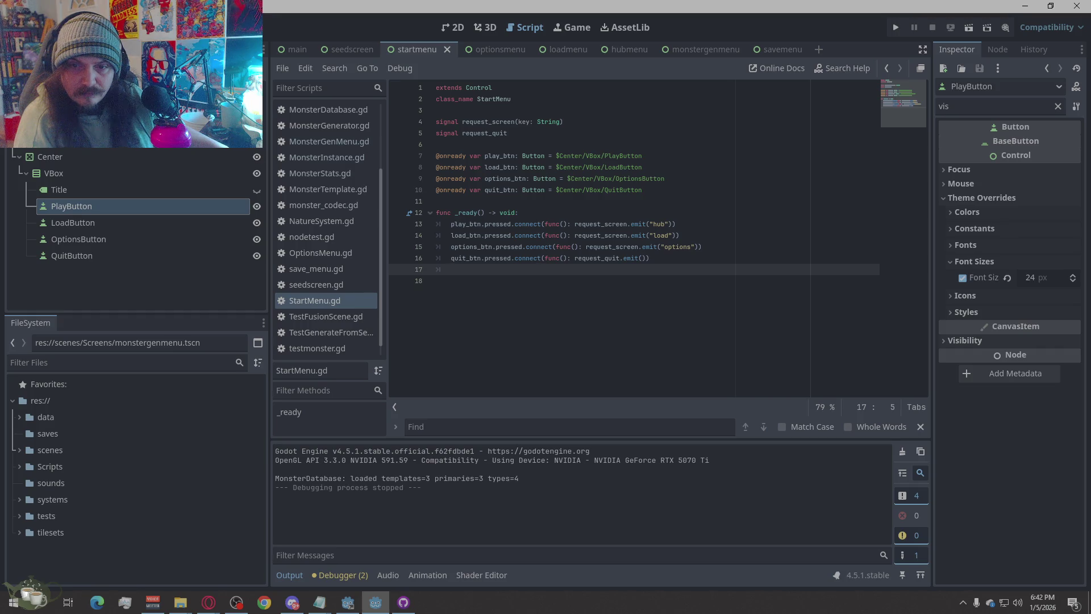
Scroll up the Filter Scripts list and open Main.gd.
{"action": "key", "text": "alt+Tab"}
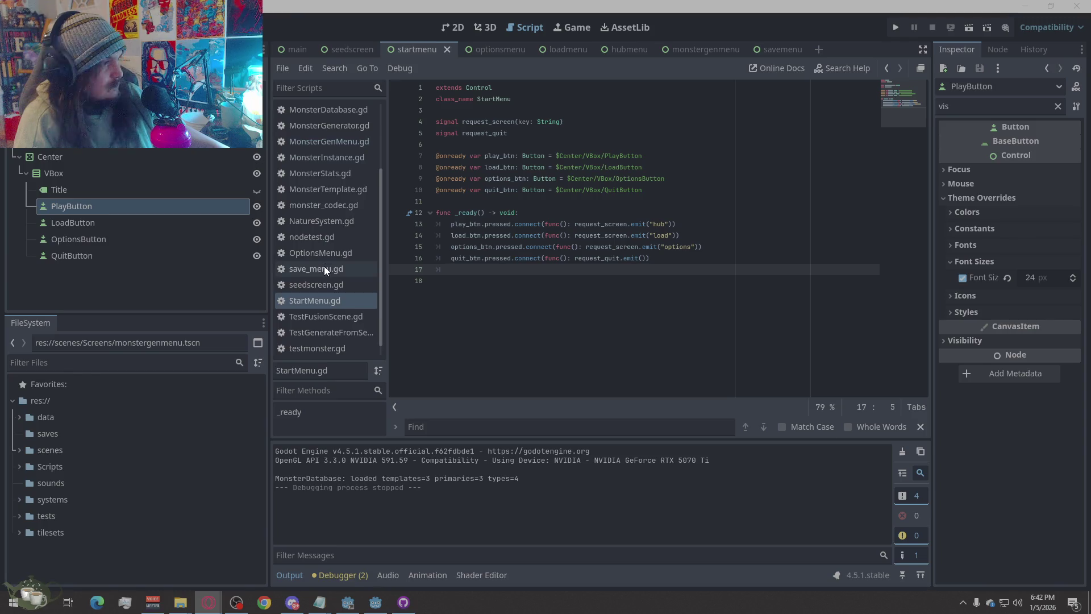
{"action": "scroll", "coordinate": [324, 266], "scroll_direction": "up", "scroll_amount": 2}
{"action": "scroll", "coordinate": [317, 300], "scroll_direction": "up", "scroll_amount": 1}
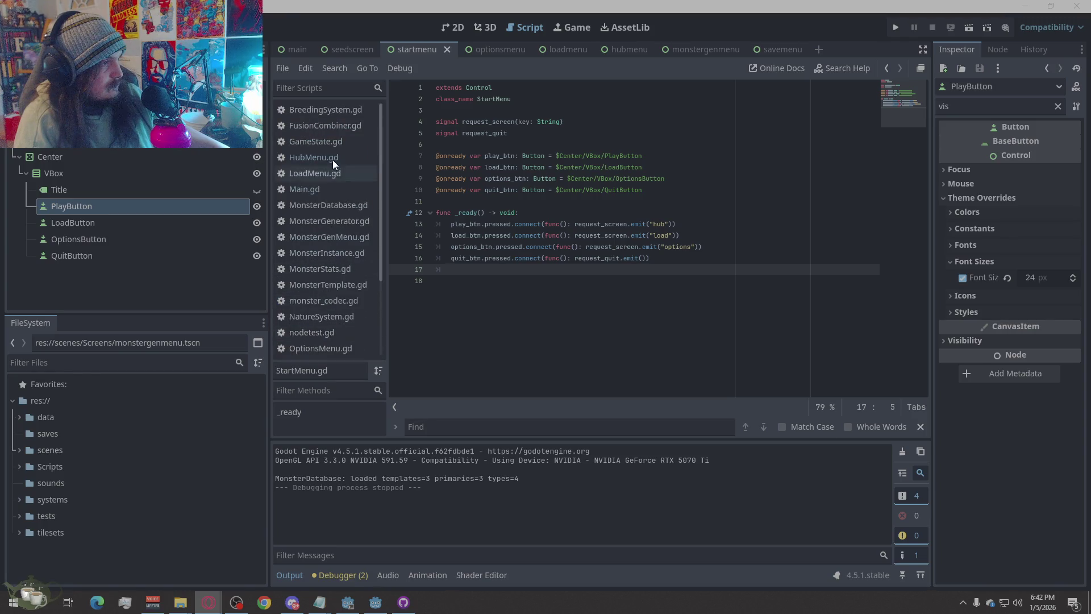
{"action": "left_click", "coordinate": [310, 190]}
{"action": "scroll", "coordinate": [559, 248], "scroll_direction": "up", "scroll_amount": 5}
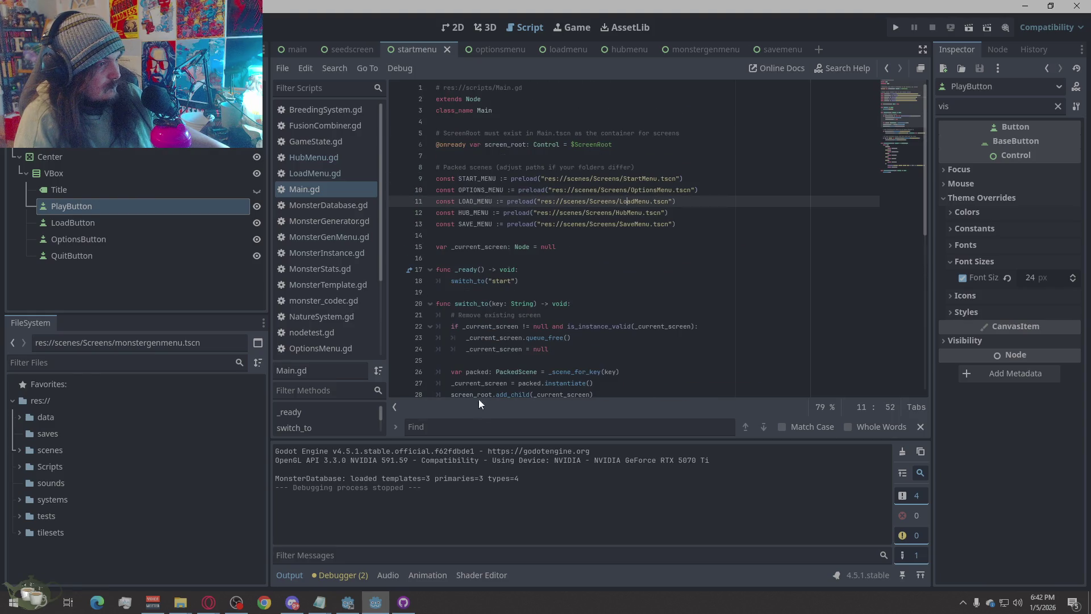
Search Main.gd for quit, append _on_request_quit() calling get_tree().quit(), and save.
{"action": "key", "text": "alt+Tab"}
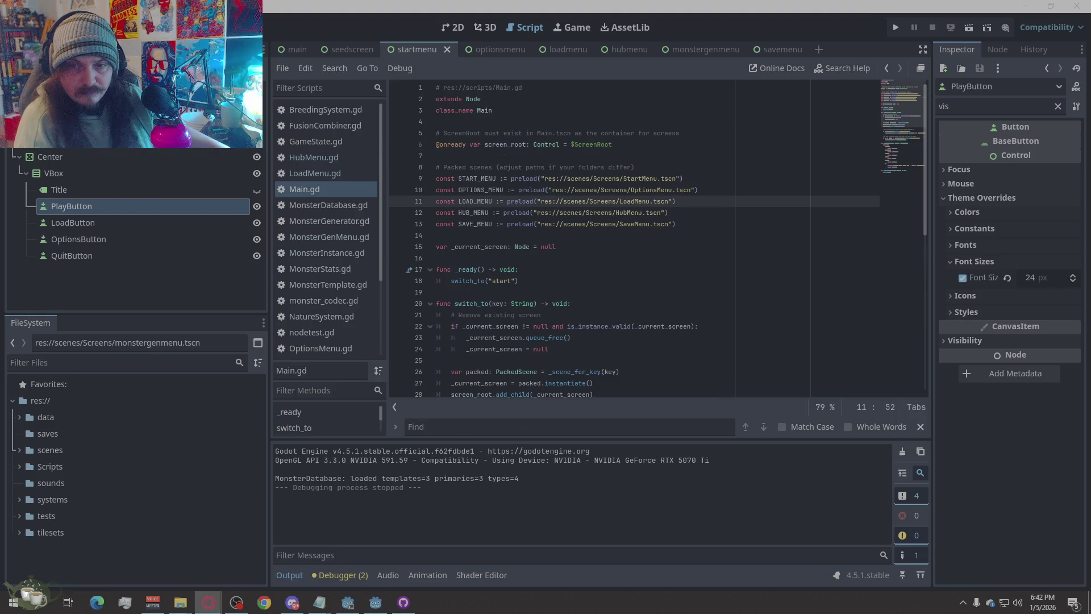
{"action": "left_click", "coordinate": [506, 431]}
{"action": "type", "text": "qui"}
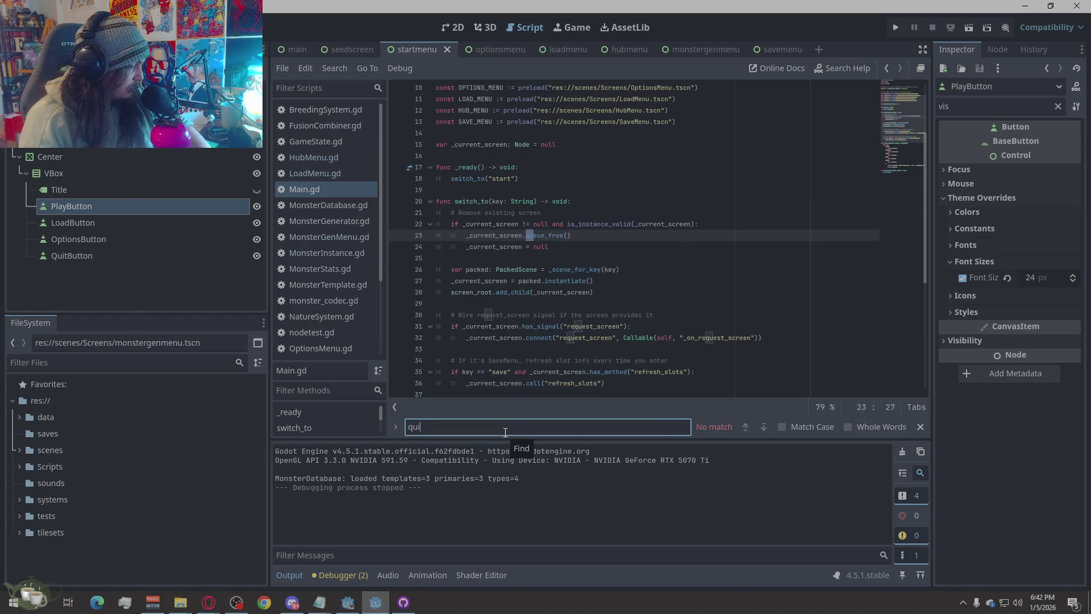
{"action": "type", "text": "t"}
{"action": "scroll", "coordinate": [558, 377], "scroll_direction": "down", "scroll_amount": 5}
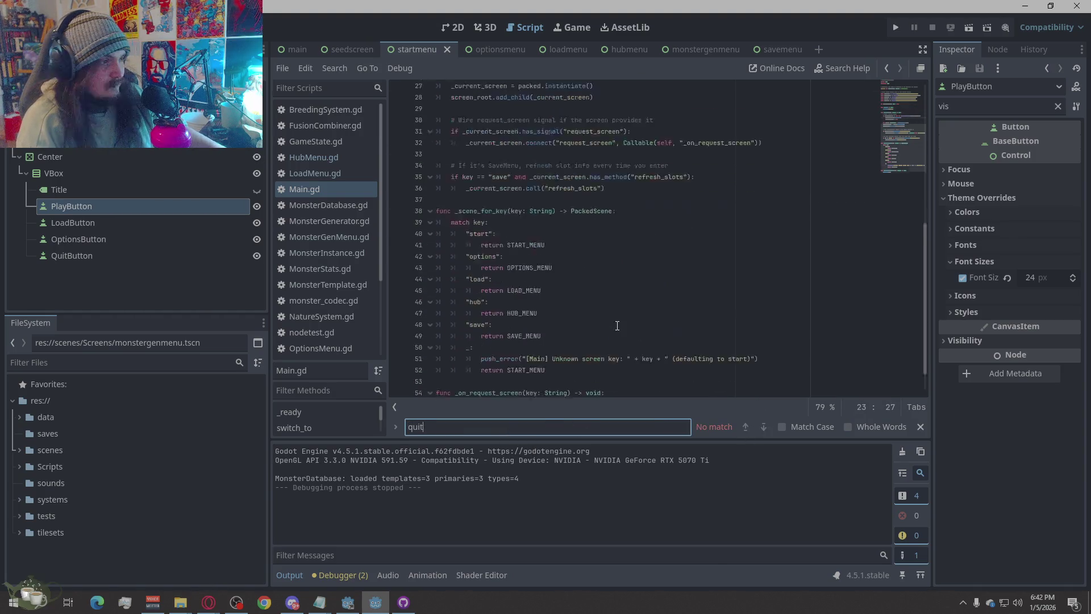
{"action": "left_click", "coordinate": [557, 377]}
{"action": "key", "text": "Return"}
{"action": "key", "text": "Return"}
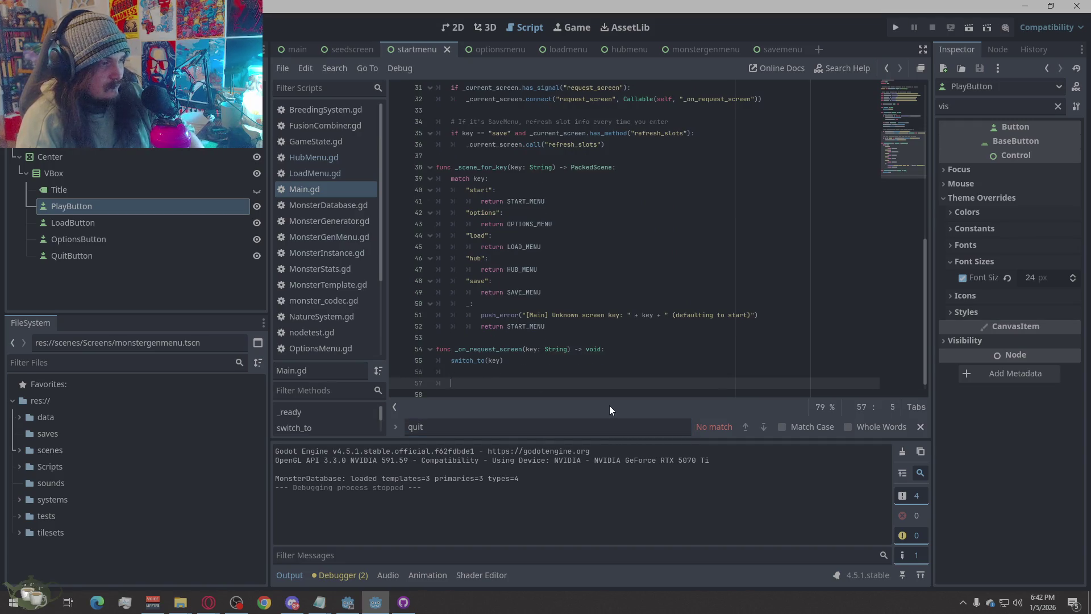
{"action": "key", "text": "BackSpace"}
{"action": "type", "text": "func _on_request_quit() -> void: \tget_tree().quit()"}
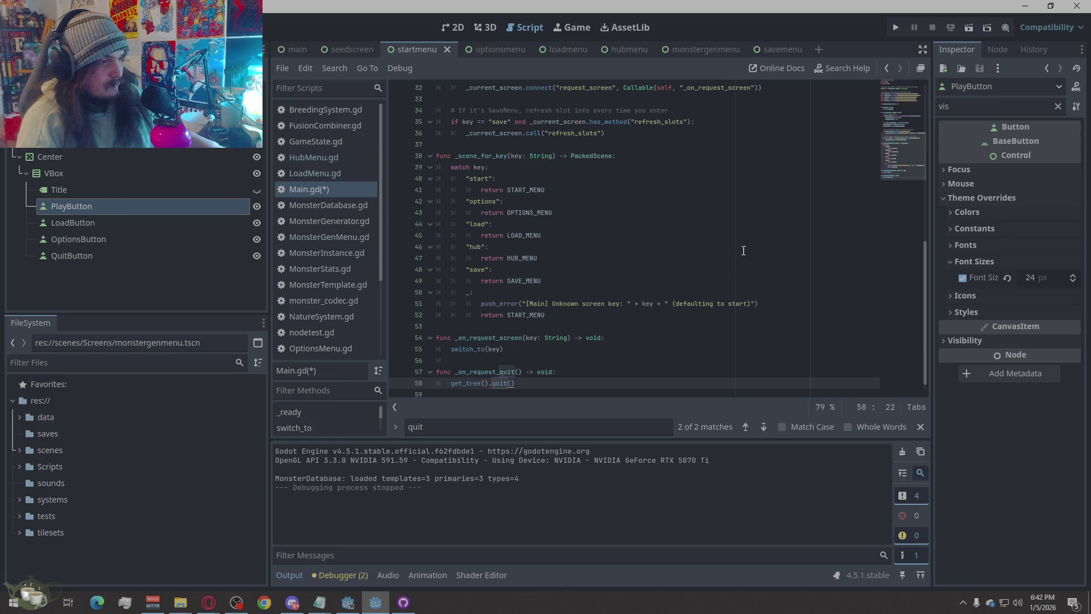
{"action": "key", "text": "ctrl+s"}
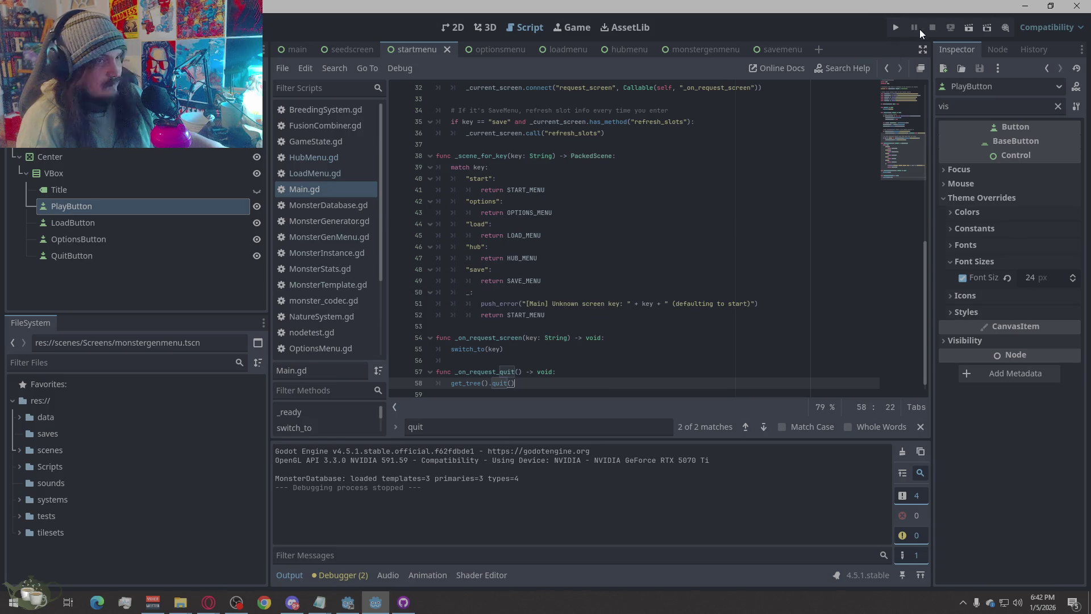
Test-run the Quit button, then delete the new _on_request_quit function from Main.gd.
{"action": "left_click", "coordinate": [895, 27]}
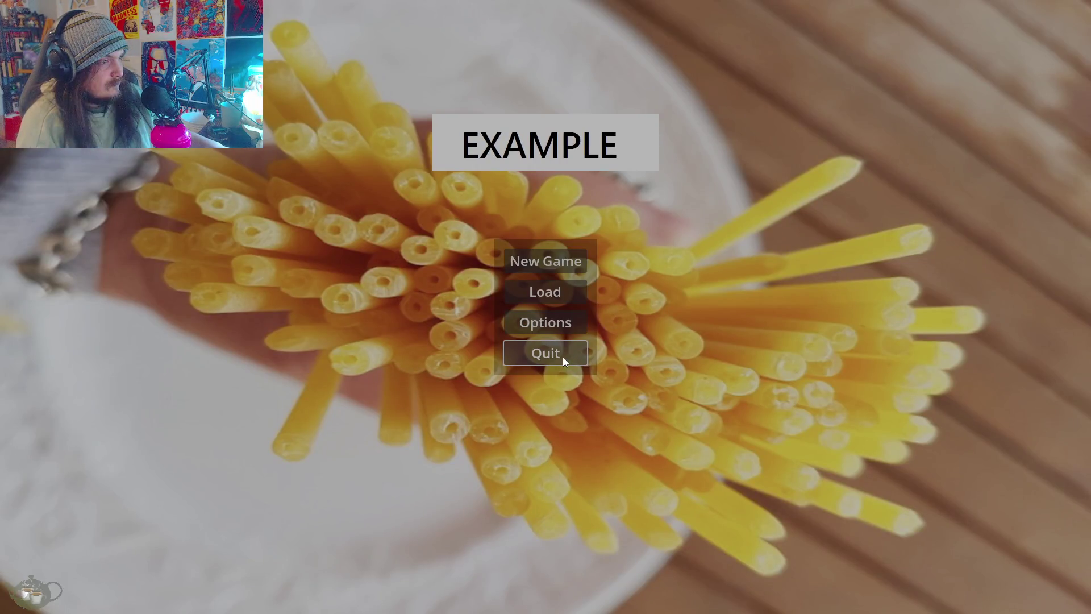
{"action": "left_click", "coordinate": [563, 357]}
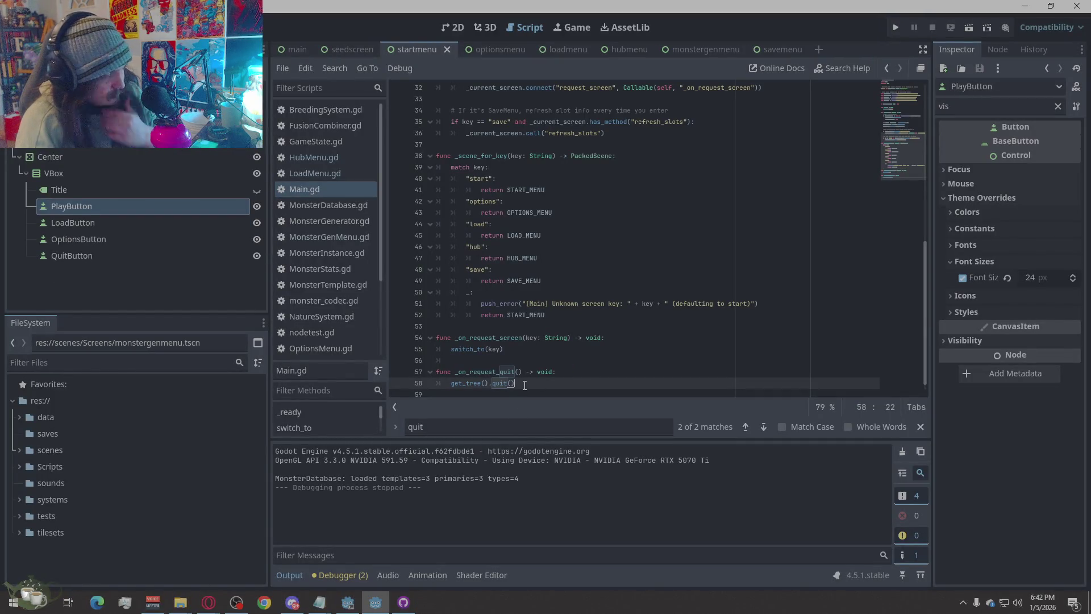
{"action": "key", "text": "shift+Up"}
{"action": "key", "text": "shift+Home"}
{"action": "key", "text": "BackSpace"}
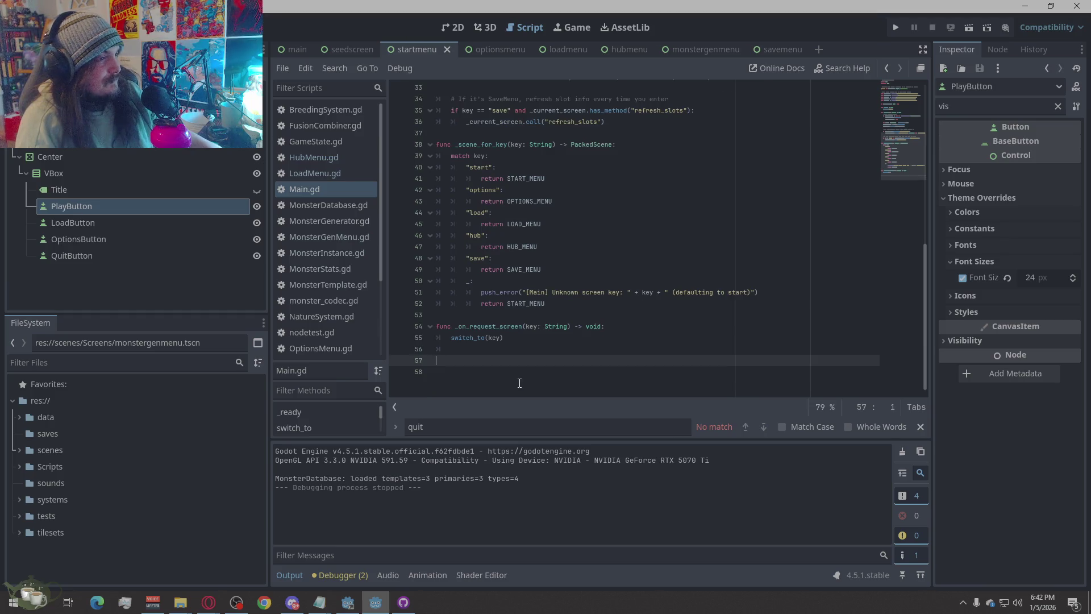
{"action": "key", "text": "BackSpace"}
{"action": "key", "text": "BackSpace"}
{"action": "key", "text": "Up"}
{"action": "key", "text": "Down"}
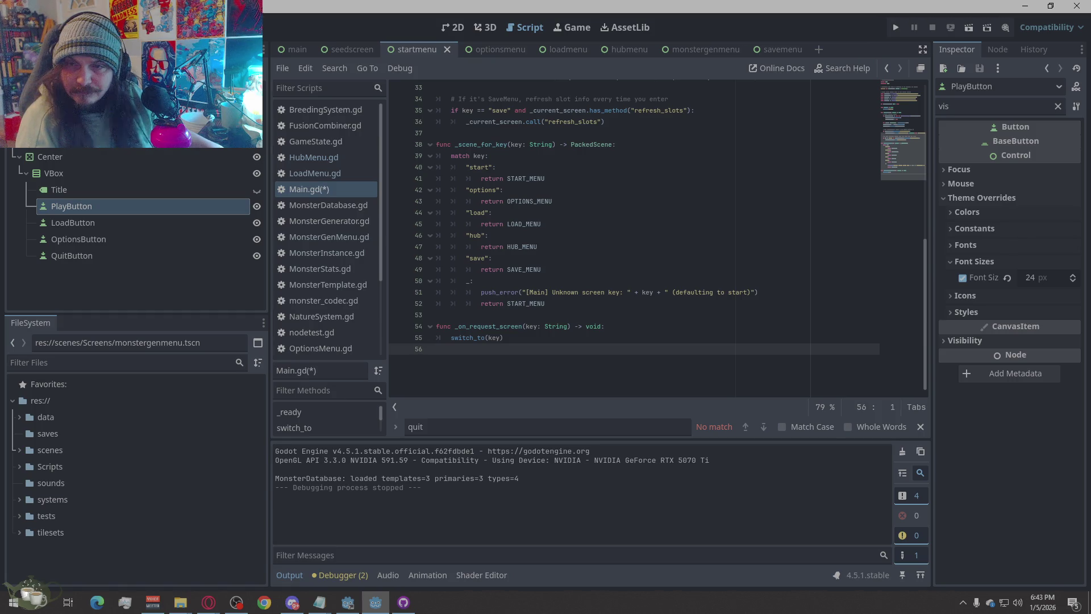
Return to Main.gd with the caret at the end of line 55 and start a search.
{"action": "key", "text": "alt+Tab"}
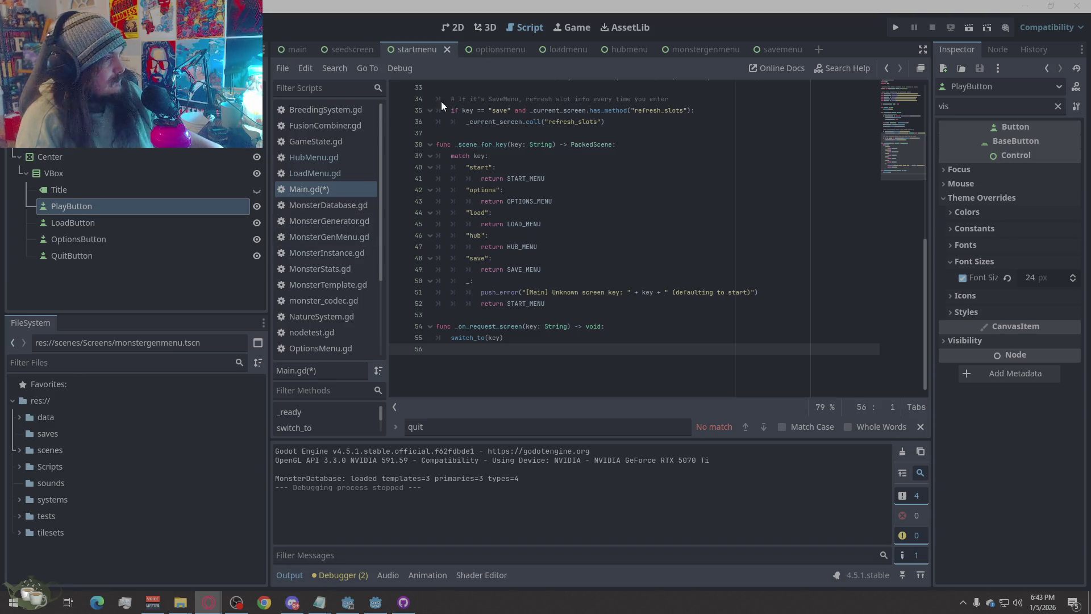
{"action": "left_click", "coordinate": [326, 191]}
{"action": "left_click", "coordinate": [581, 335]}
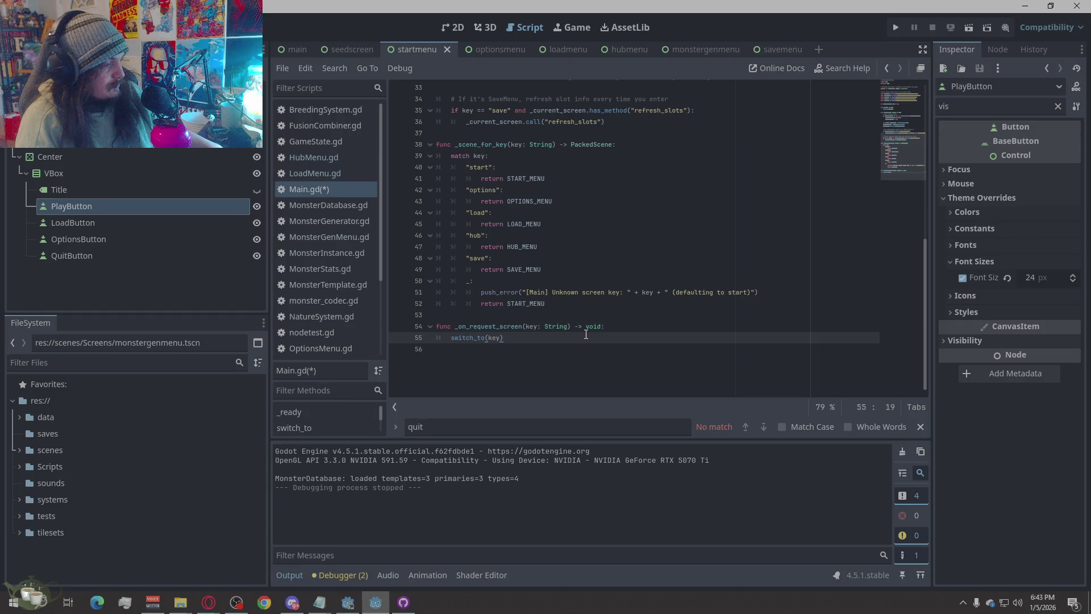
{"action": "key", "text": "ctrl+f"}
Find switch_to and paste a request_quit signal connection over lines 31-32.
{"action": "type", "text": "switch_to"}
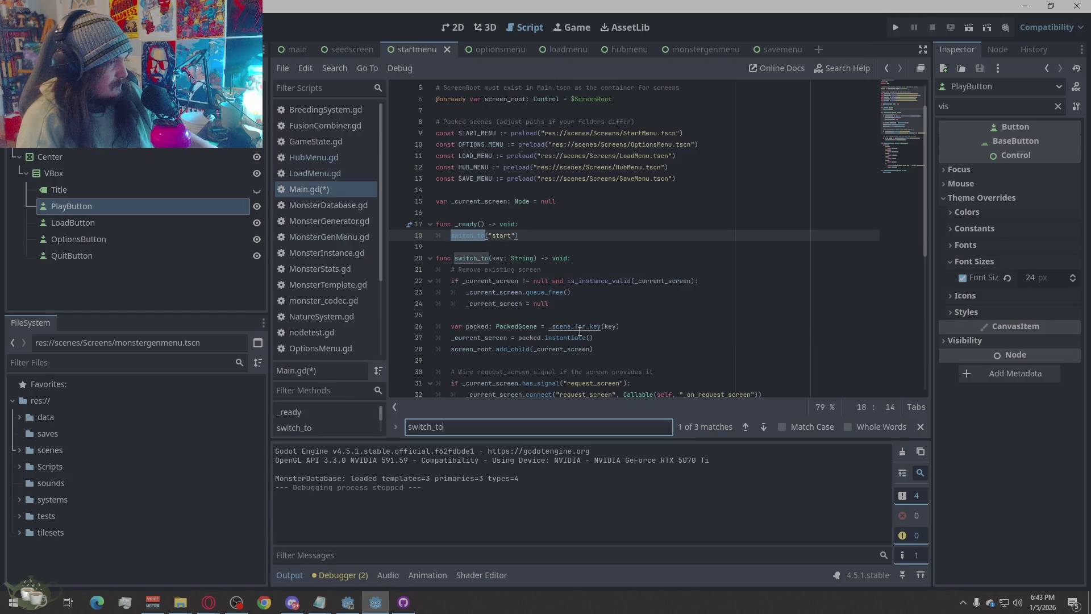
{"action": "scroll", "coordinate": [532, 288], "scroll_direction": "down", "scroll_amount": 2}
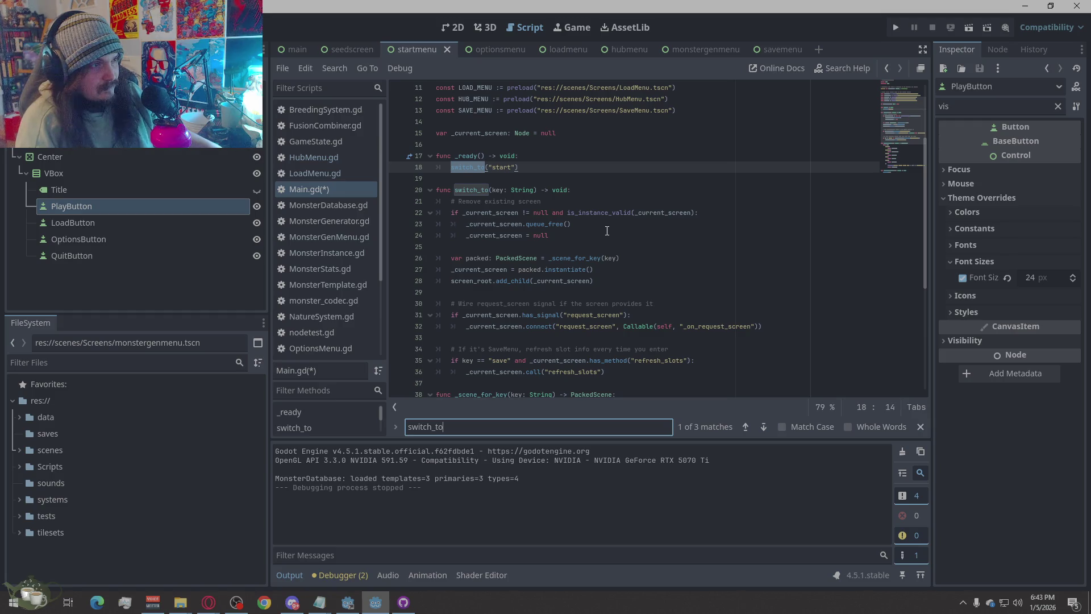
{"action": "scroll", "coordinate": [607, 231], "scroll_direction": "down", "scroll_amount": 1}
{"action": "scroll", "coordinate": [779, 232], "scroll_direction": "down", "scroll_amount": 2}
{"action": "left_click_drag", "start_coordinate": [763, 224], "coordinate": [617, 224]}
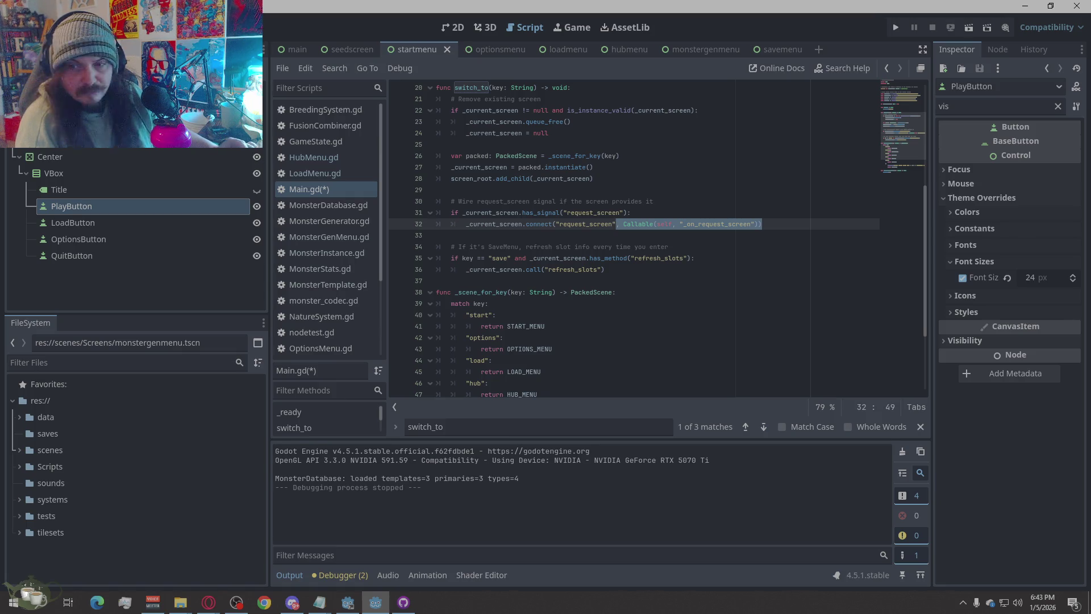
{"action": "key", "text": "alt+Tab"}
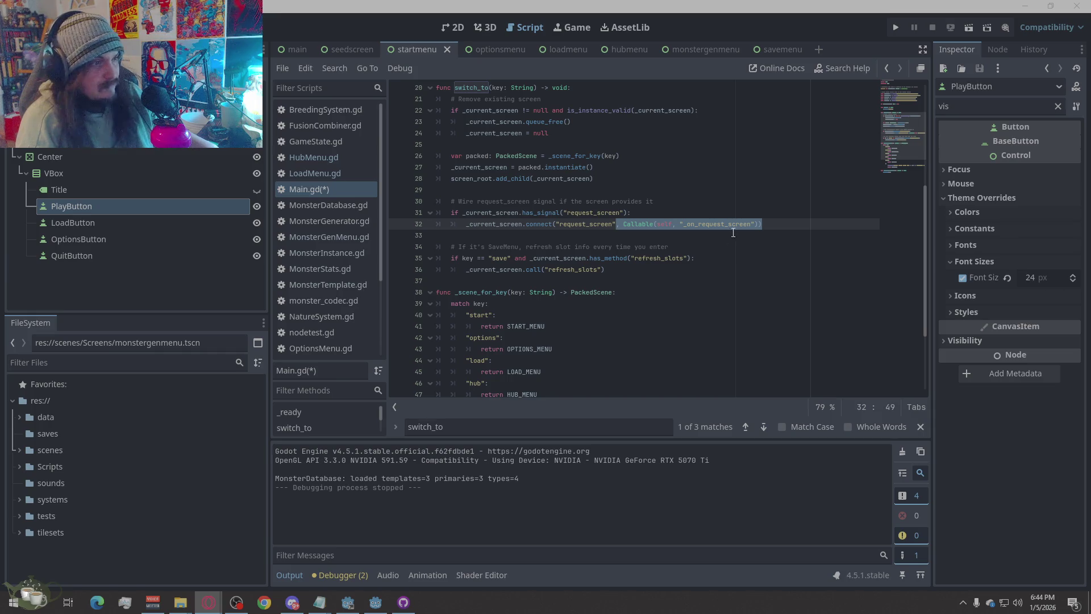
{"action": "left_click", "coordinate": [771, 225]}
{"action": "left_click_drag", "start_coordinate": [770, 224], "coordinate": [438, 213]}
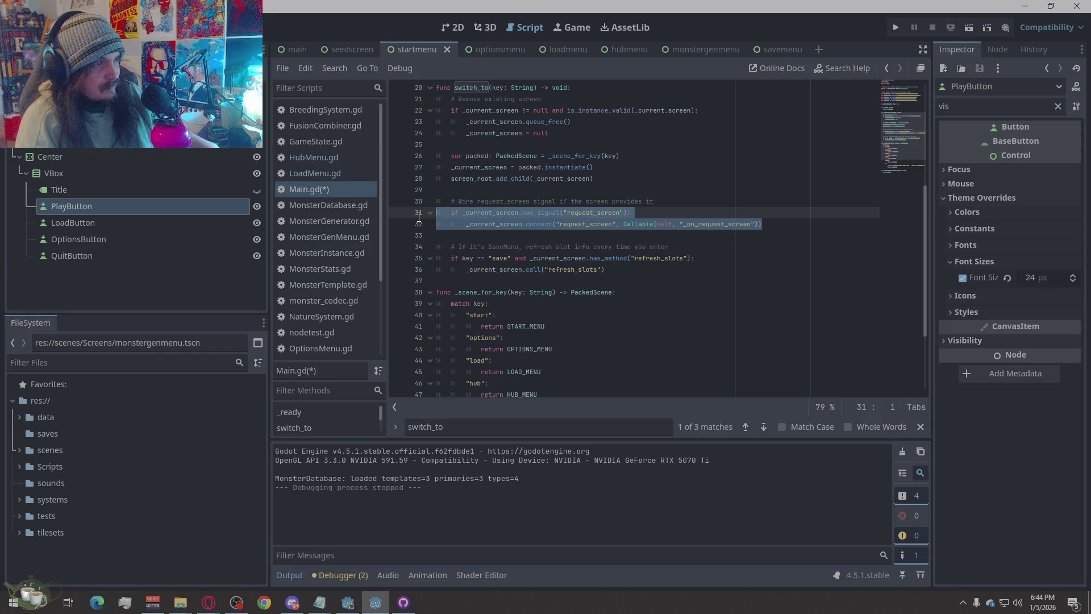
{"action": "key", "text": "ctrl+v"}
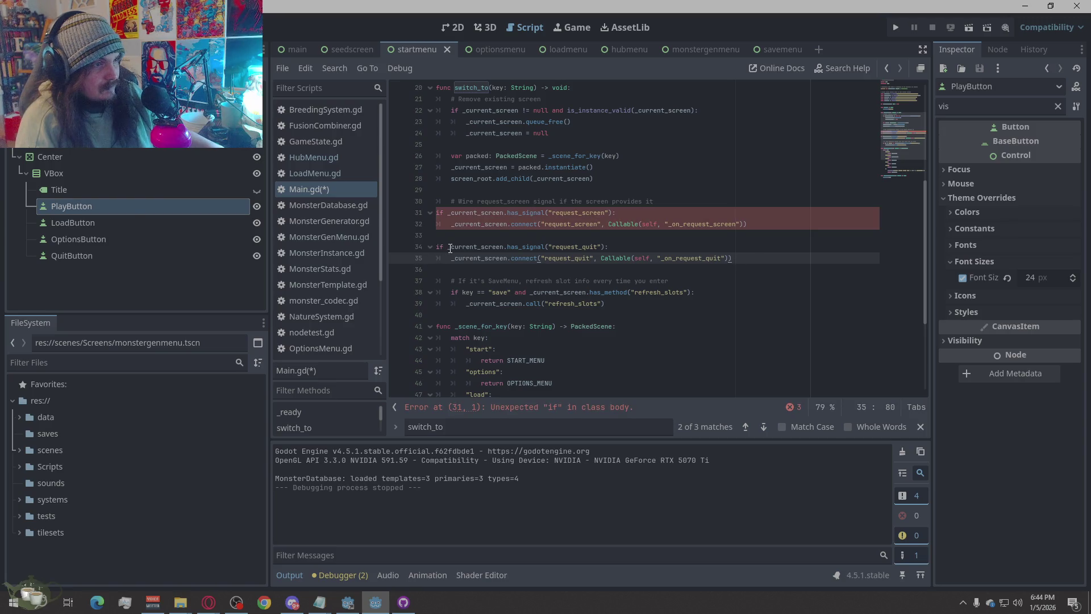
Indent the request_quit block inside switch_to, save Main.gd, and run the project.
{"action": "left_click", "coordinate": [546, 225]}
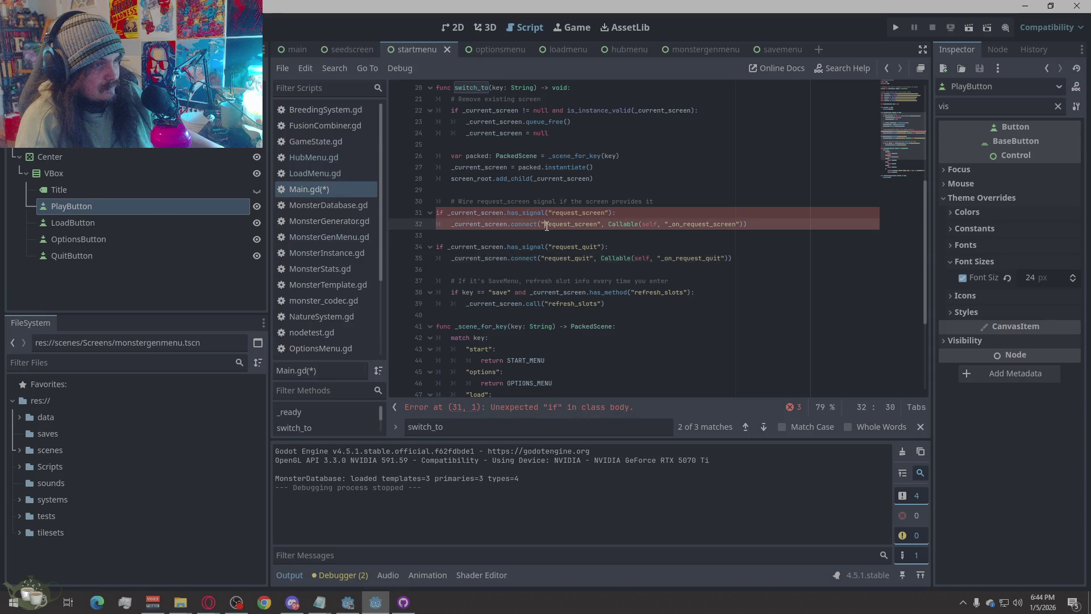
{"action": "left_click", "coordinate": [798, 407]}
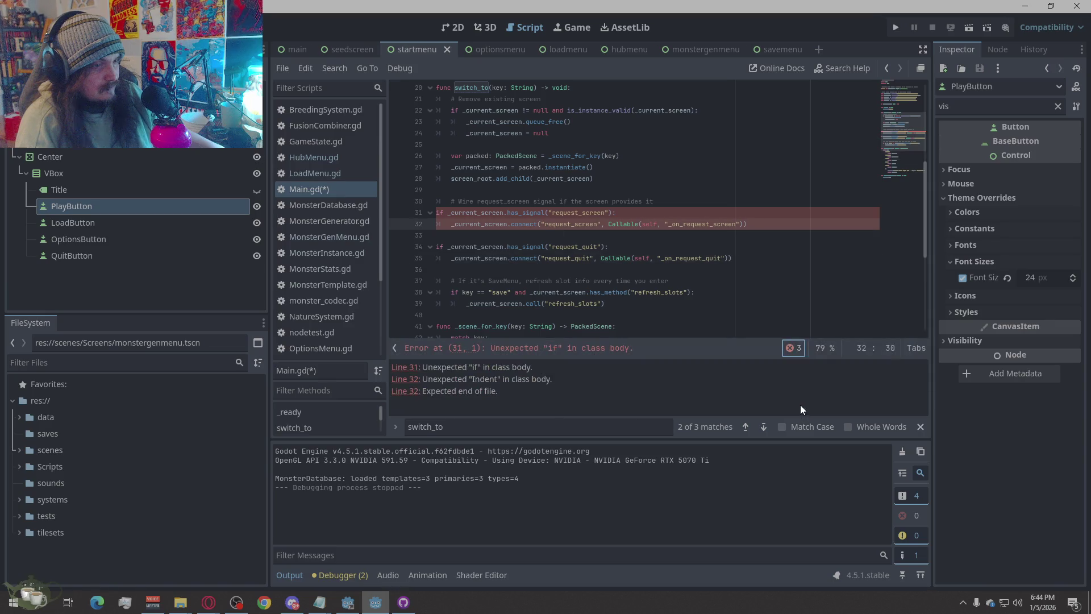
{"action": "left_click", "coordinate": [438, 215]}
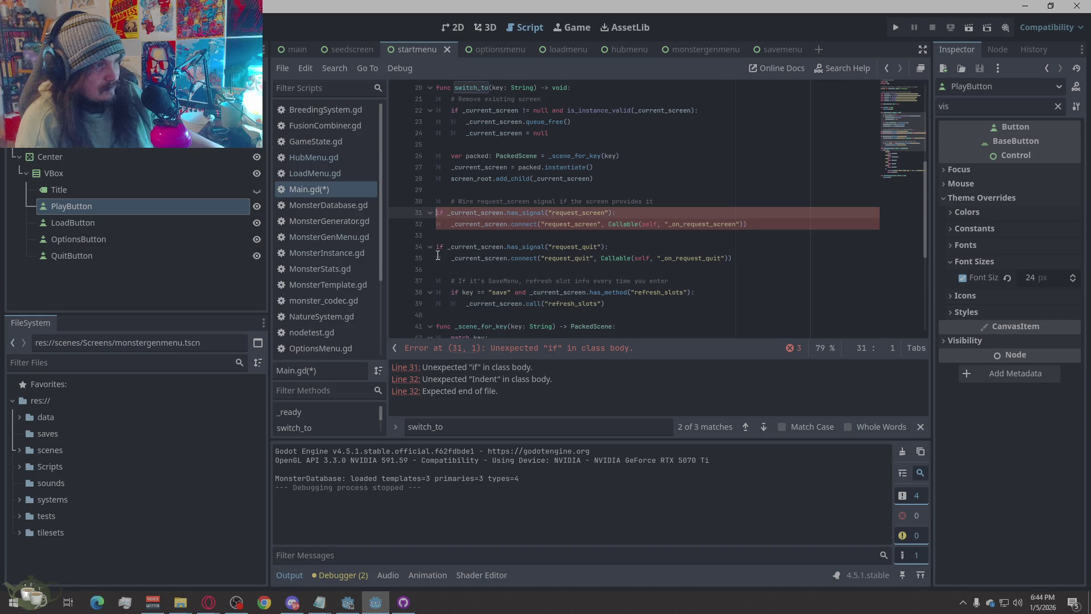
{"action": "key", "text": "ctrl+z"}
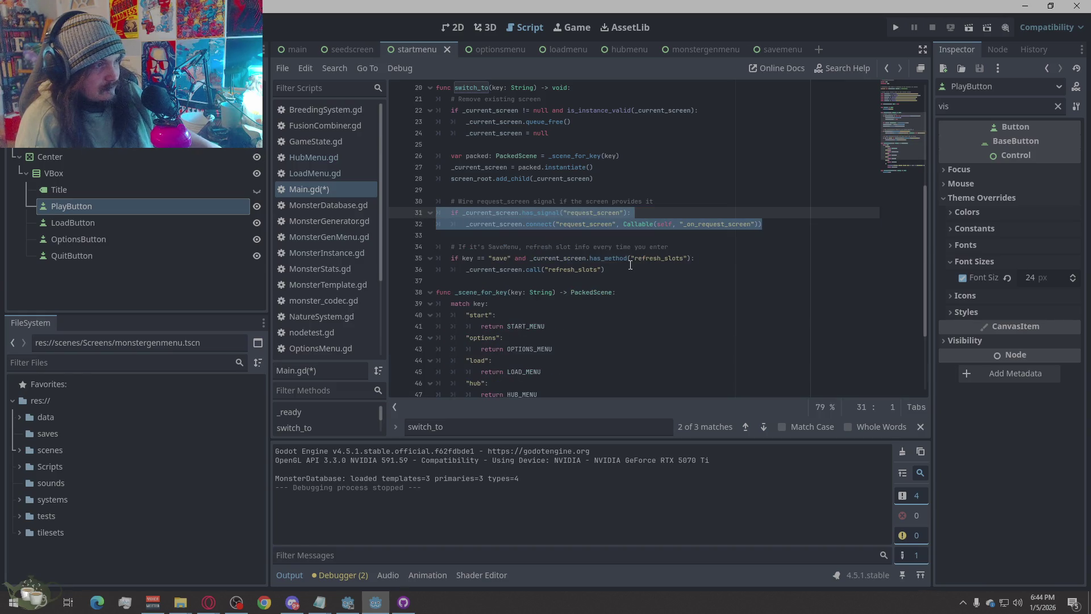
{"action": "key", "text": "ctrl+y"}
{"action": "key", "text": "ctrl+z"}
{"action": "left_click", "coordinate": [441, 246]}
{"action": "key", "text": "Tab"}
{"action": "key", "text": "Down"}
{"action": "key", "text": "Tab"}
{"action": "key", "text": "ctrl+s"}
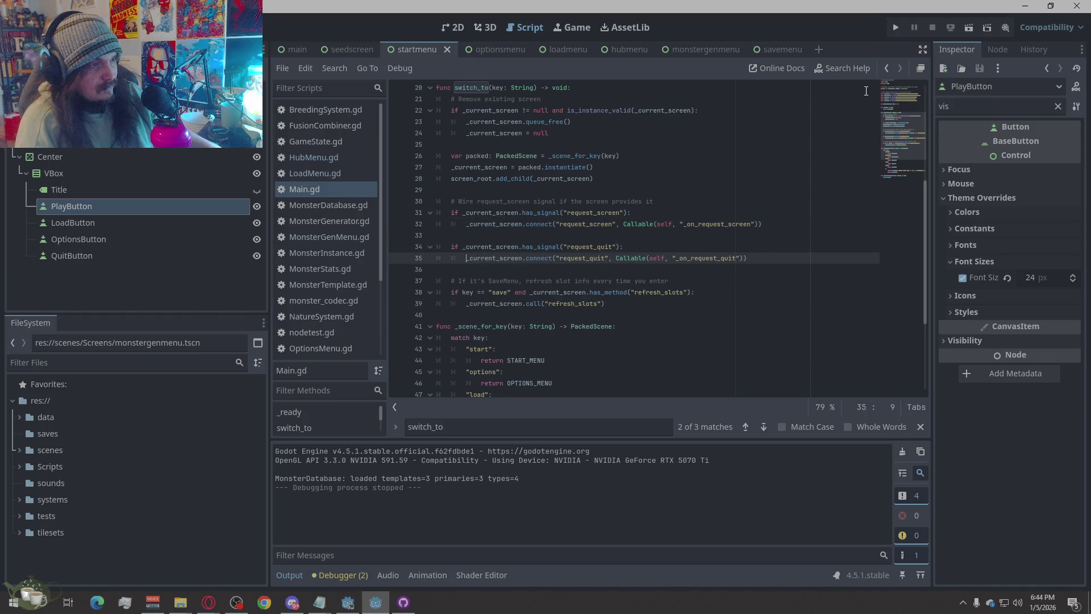
{"action": "left_click", "coordinate": [890, 32]}
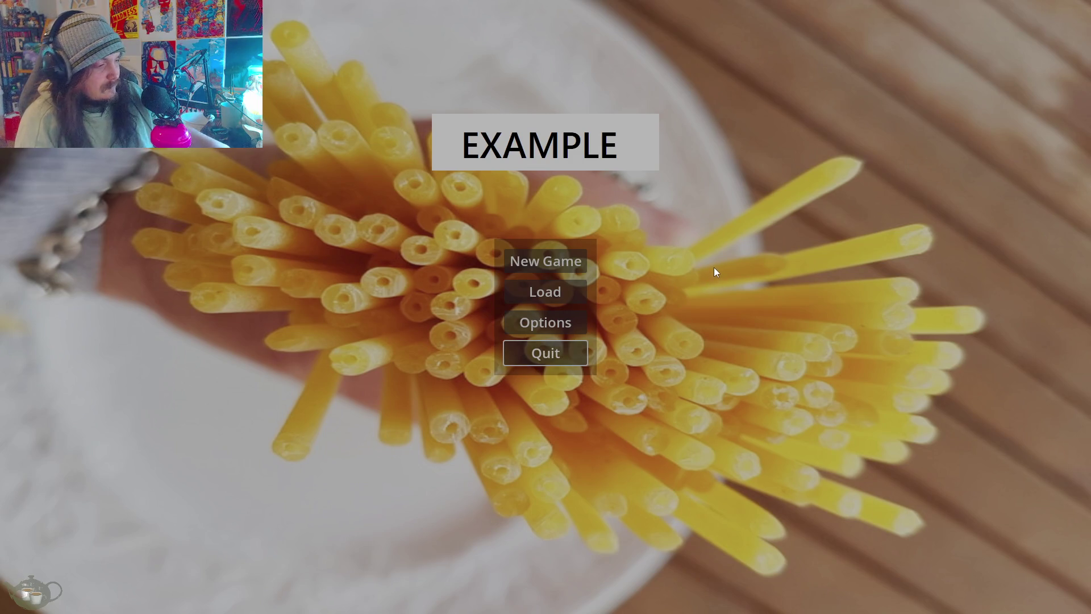
Close the game, add func _on_request_quit() -> void: calling get_tree().quit() to Main.gd, save, and relaunch.
{"action": "key", "text": "alt+F4"}
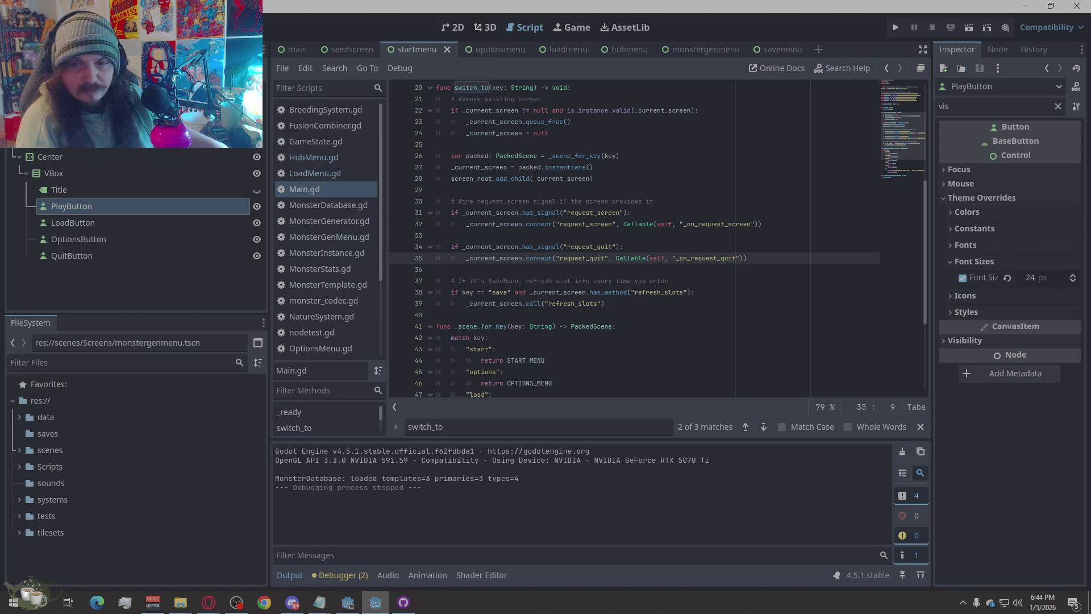
{"action": "key", "text": "alt+Tab"}
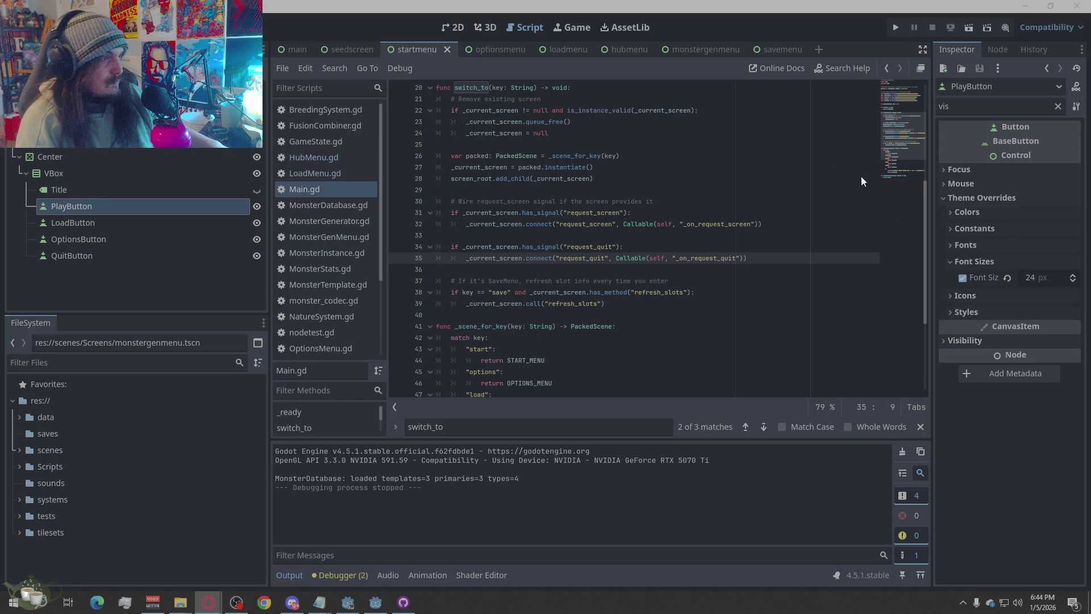
{"action": "left_click", "coordinate": [299, 186]}
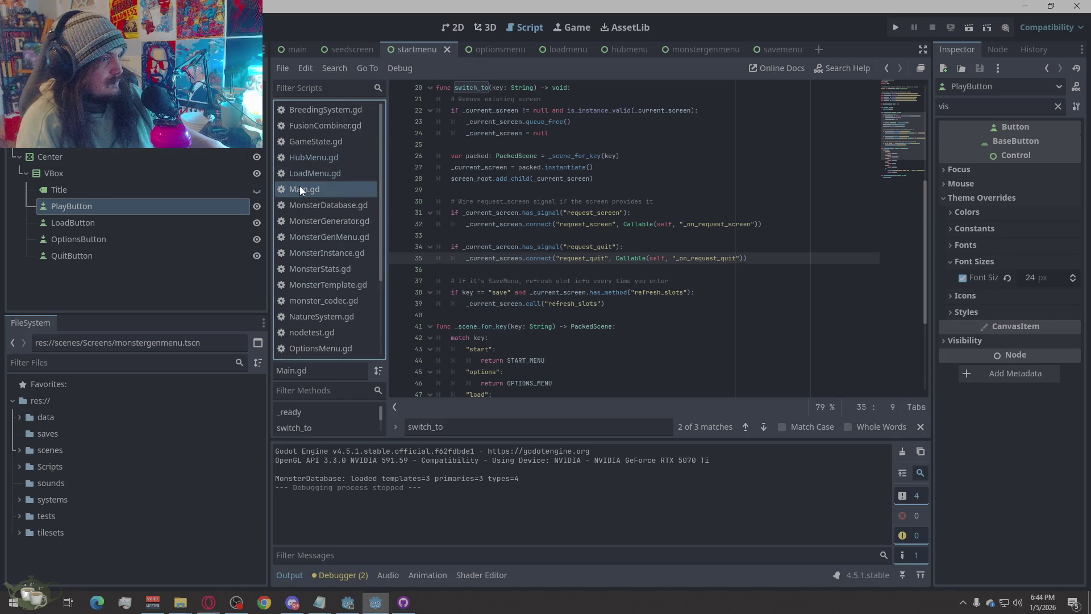
{"action": "scroll", "coordinate": [535, 203], "scroll_direction": "down", "scroll_amount": 4}
{"action": "left_click", "coordinate": [509, 372]}
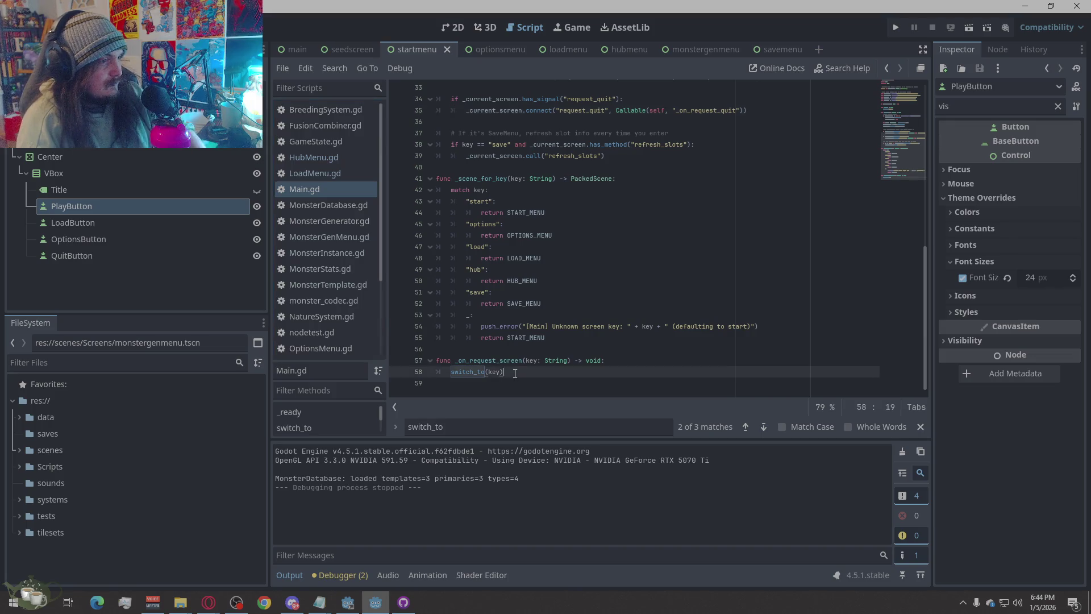
{"action": "key", "text": "Return"}
{"action": "key", "text": "Return"}
{"action": "key", "text": "BackSpace"}
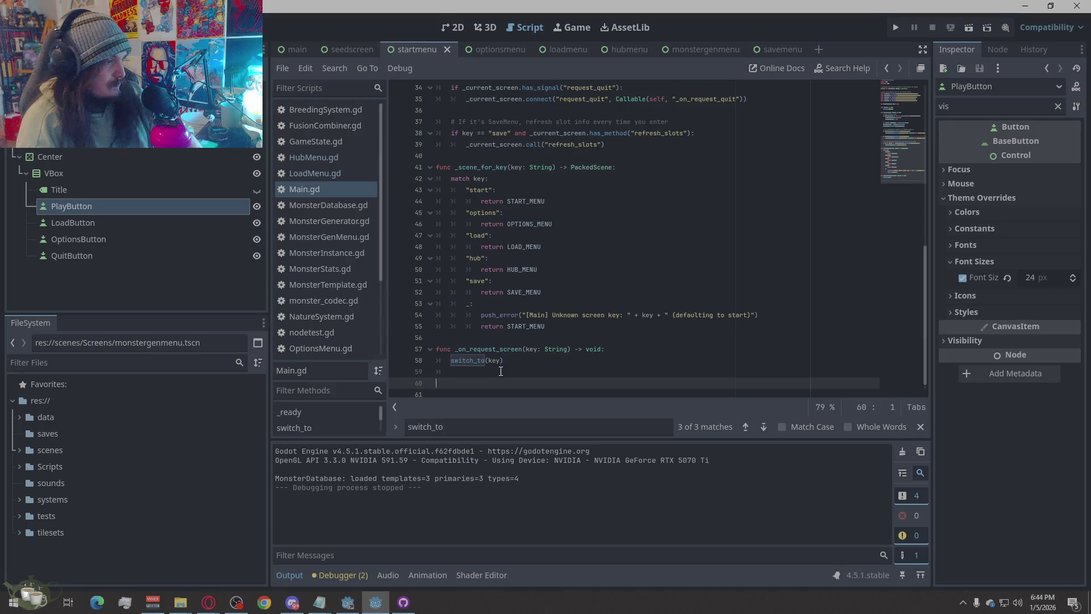
{"action": "type", "text": "func _on_request_quit() -> void:"}
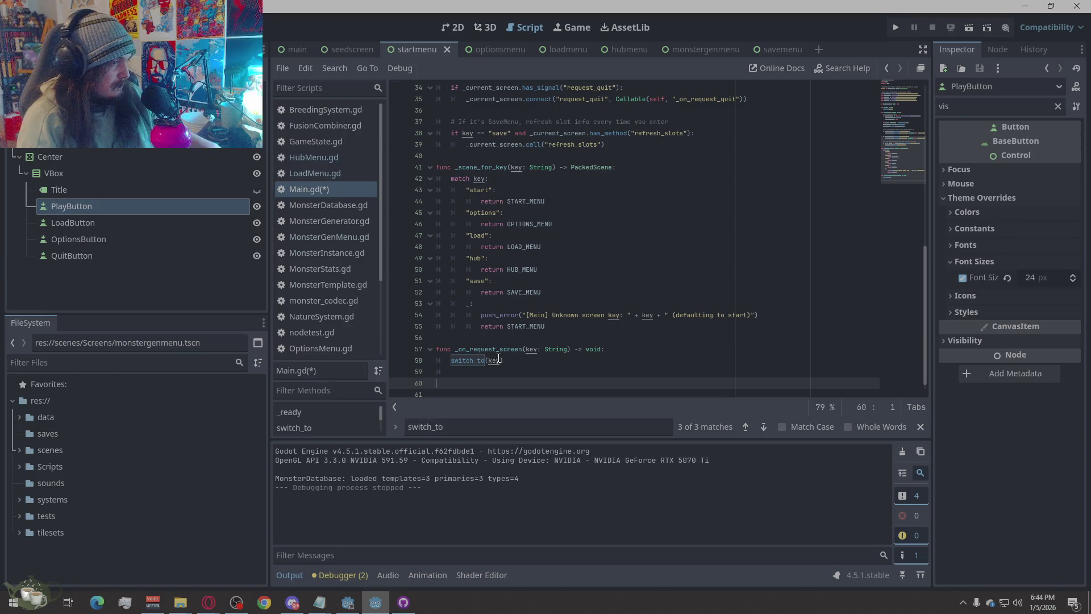
{"action": "key", "text": "Return"}
{"action": "type", "text": "get_tree().quit()"}
{"action": "key", "text": "ctrl+s"}
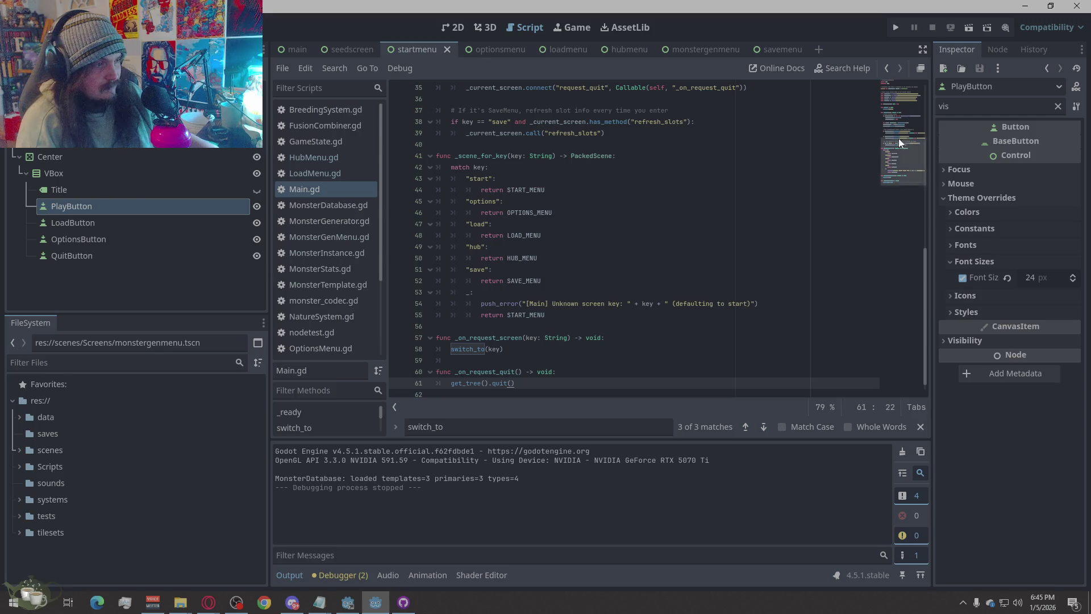
{"action": "left_click", "coordinate": [896, 27]}
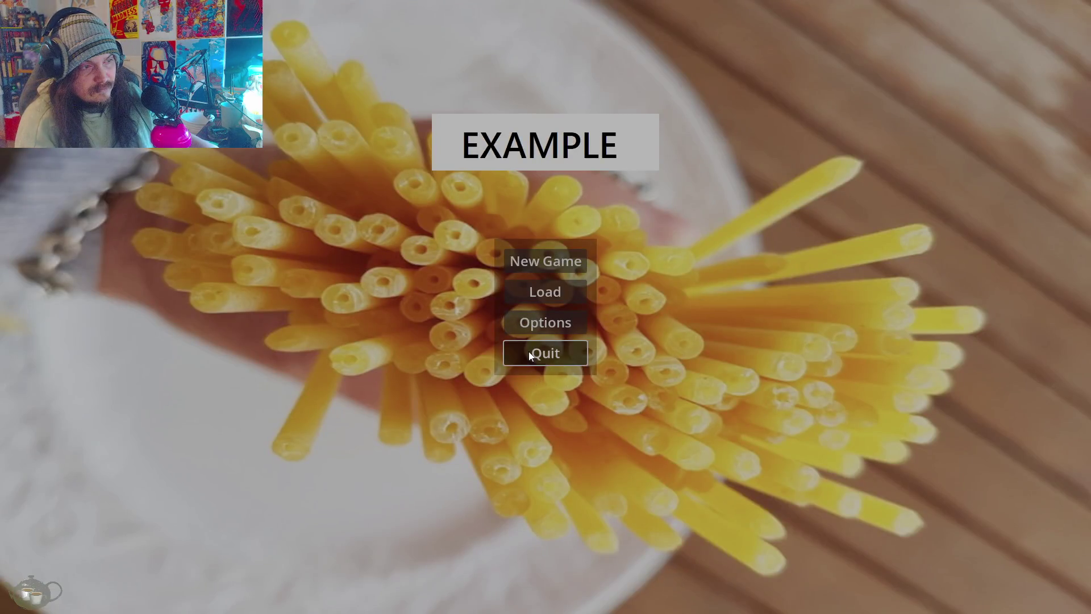
Test the title menu's Quit button twice, relaunching the game after each quit.
{"action": "left_click", "coordinate": [530, 354]}
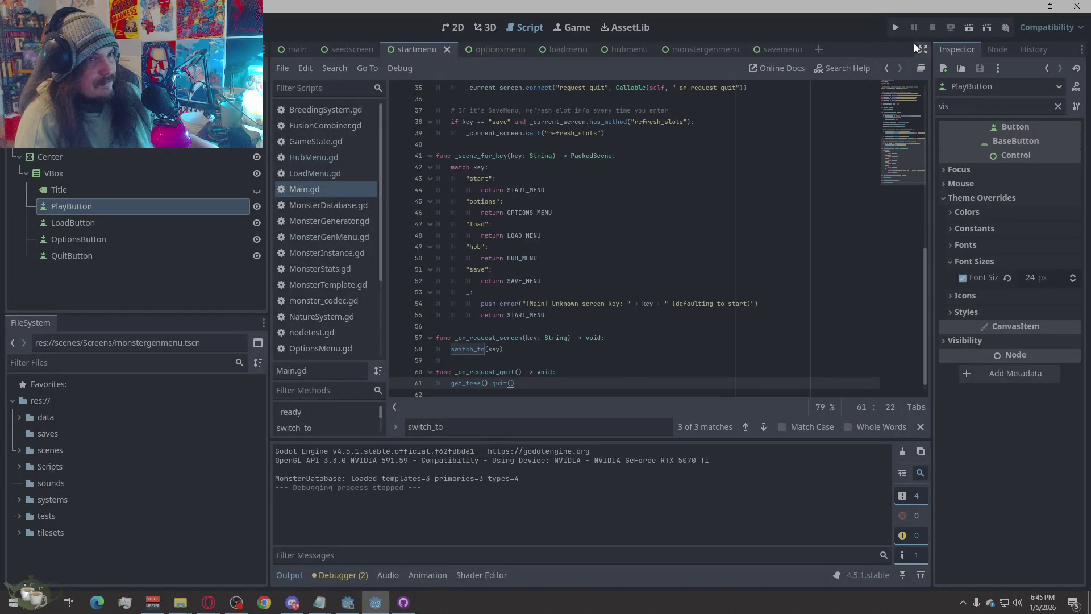
{"action": "left_click", "coordinate": [895, 28]}
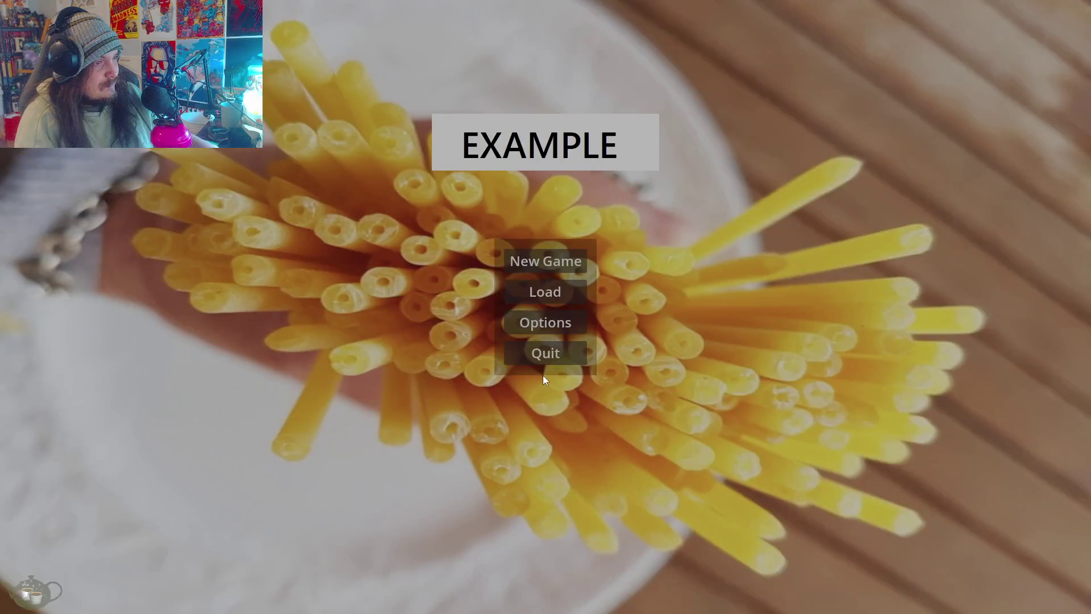
{"action": "left_click", "coordinate": [544, 353]}
{"action": "left_click", "coordinate": [896, 26]}
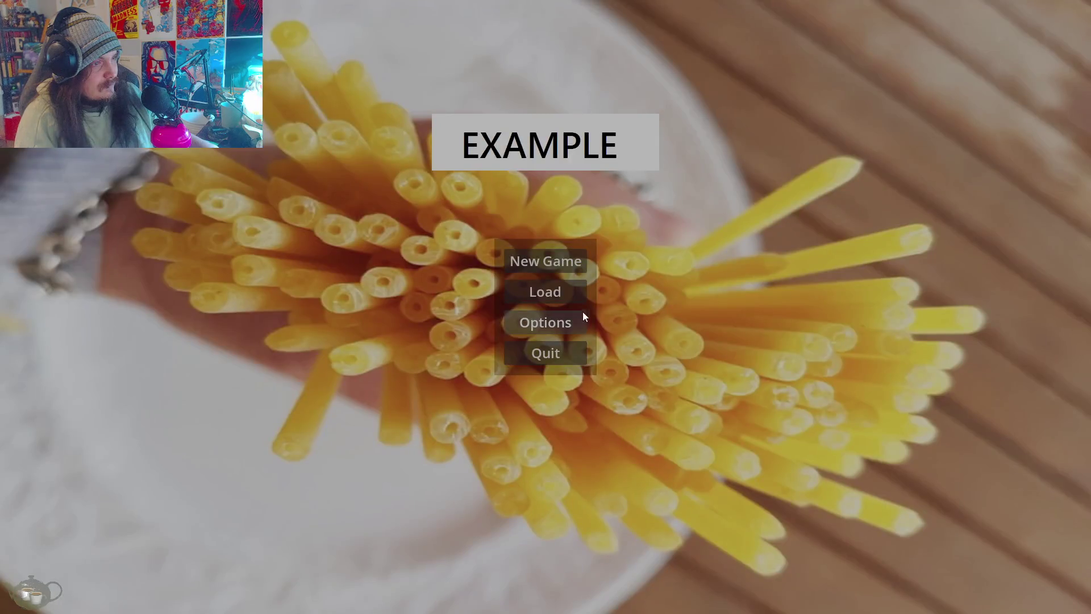
In Options, view the Audio, Input and Graphics tabs, enable Full Screen and Vsync, then start a New Game.
{"action": "left_click", "coordinate": [568, 321]}
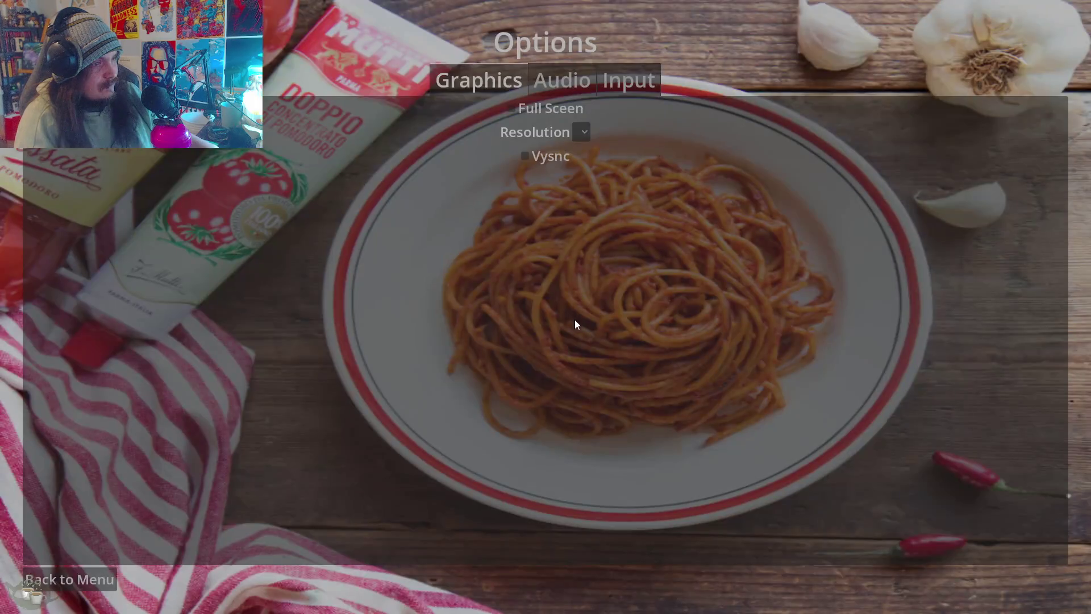
{"action": "left_click", "coordinate": [562, 80]}
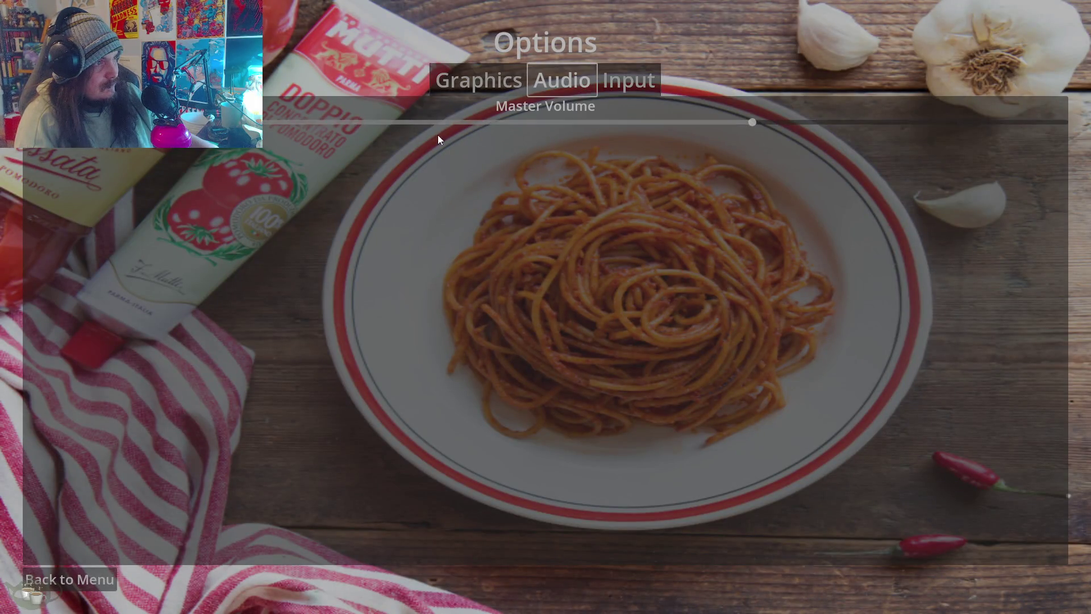
{"action": "left_click", "coordinate": [650, 78]}
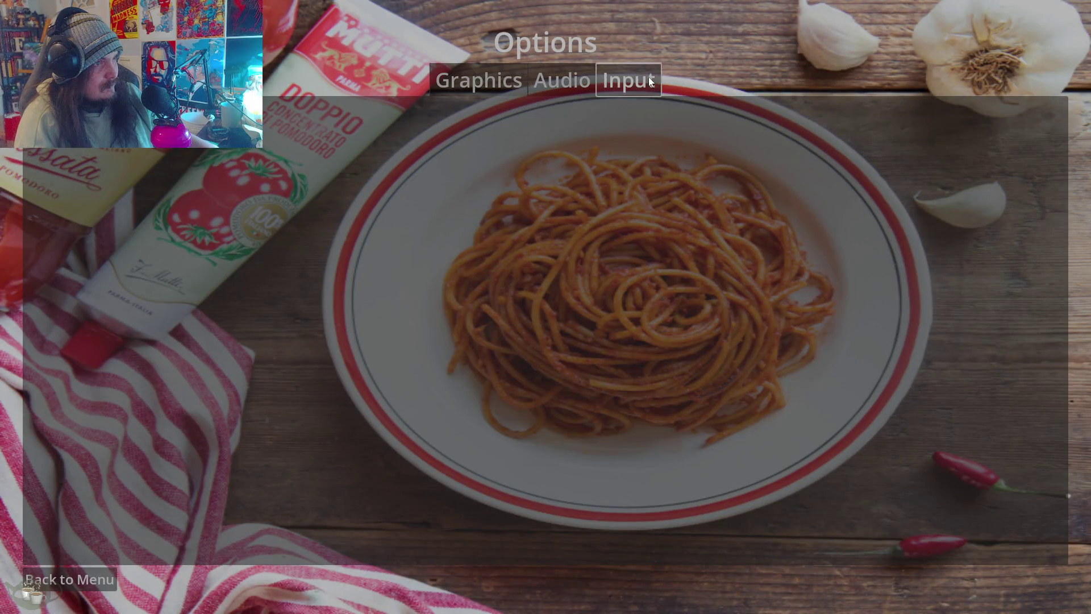
{"action": "left_click", "coordinate": [441, 88]}
{"action": "left_click", "coordinate": [517, 104]}
{"action": "left_click", "coordinate": [525, 156]}
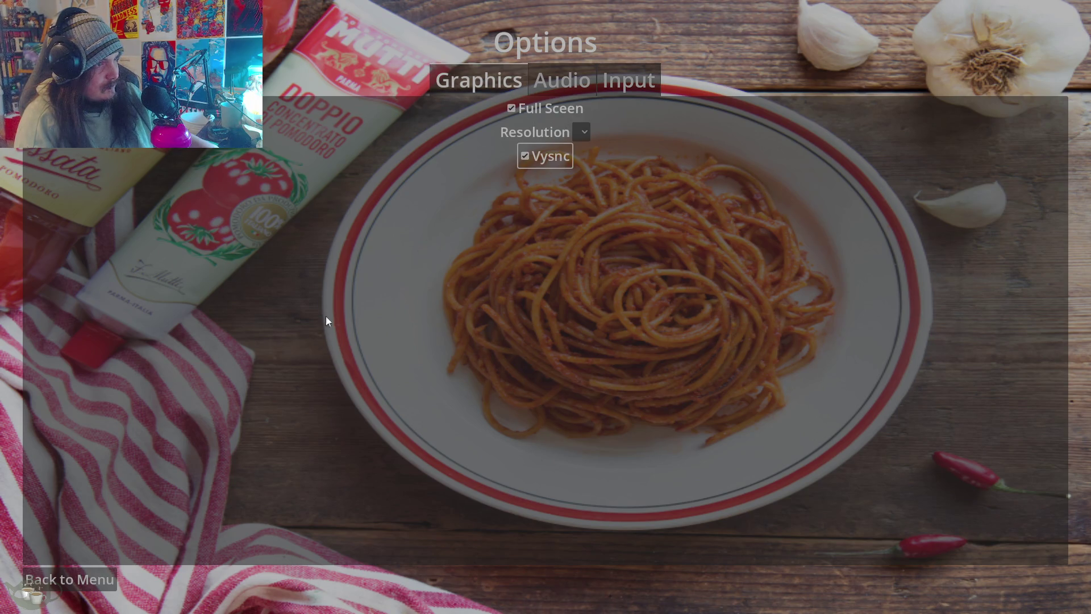
{"action": "left_click", "coordinate": [106, 577]}
{"action": "left_click", "coordinate": [534, 253]}
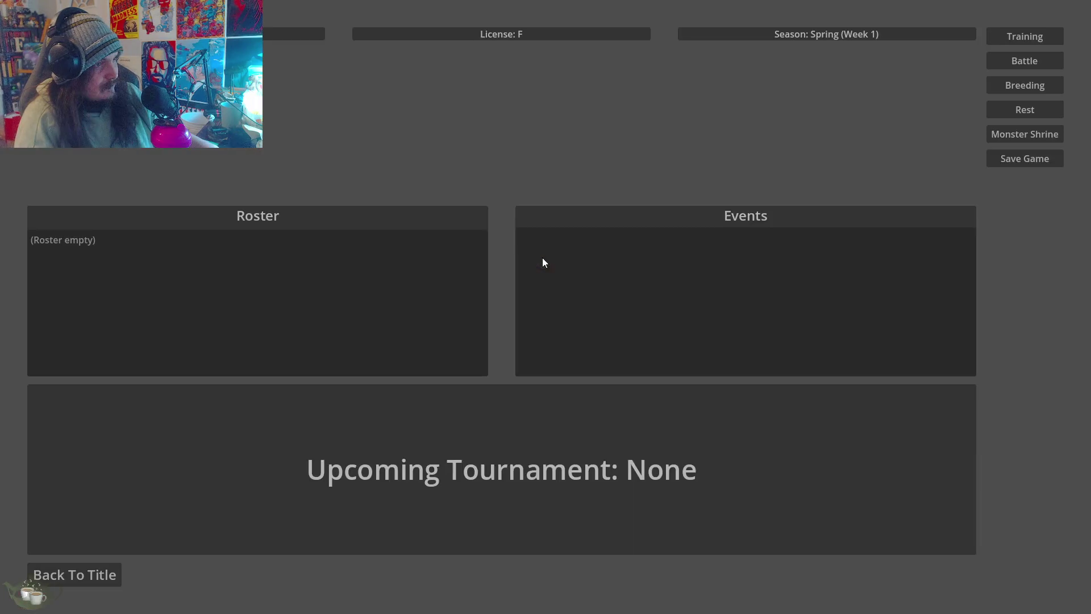
Open the hub's save screen, leave it with Escape, reopen it, then return to the title menu.
{"action": "left_click", "coordinate": [1010, 158]}
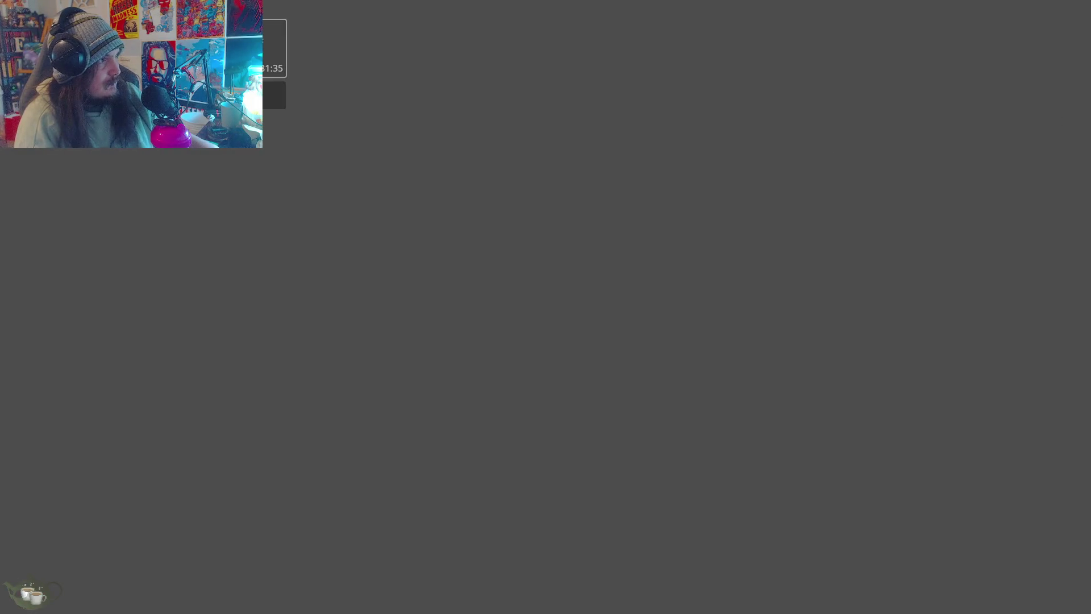
{"action": "key", "text": "Escape"}
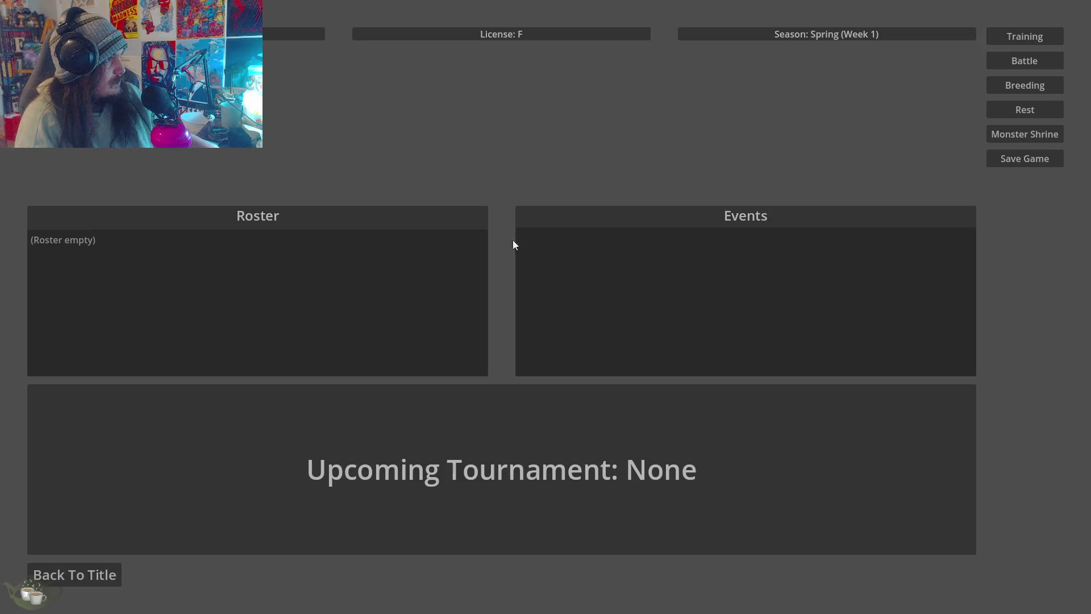
{"action": "left_click", "coordinate": [1024, 156]}
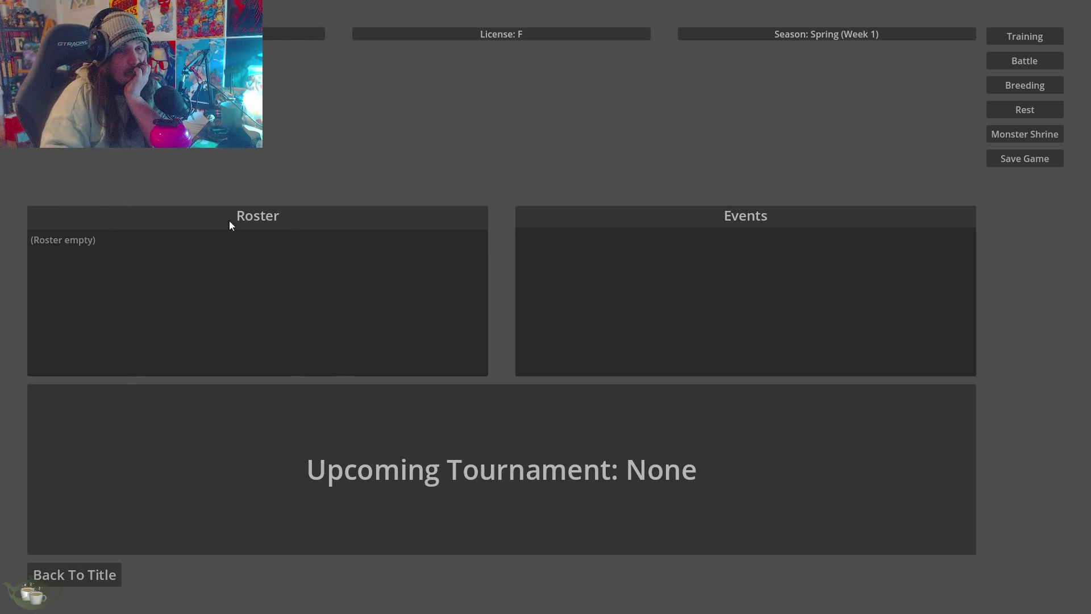
{"action": "left_click", "coordinate": [74, 575]}
Load Save Slot 01 from the Load screen, then open the hub's save screen.
{"action": "left_click", "coordinate": [529, 292]}
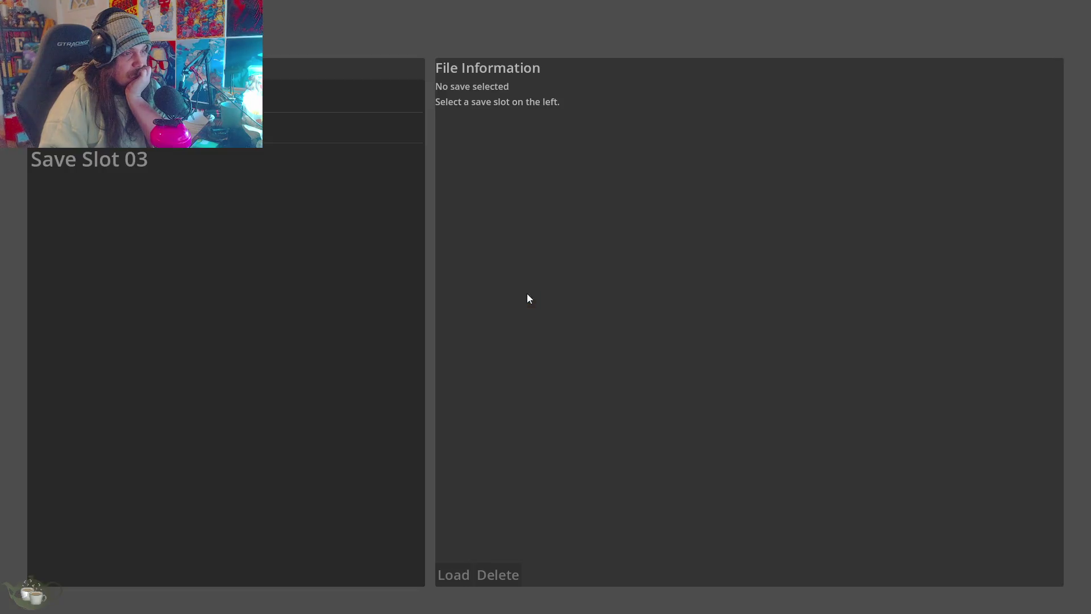
{"action": "key", "text": "Down"}
{"action": "key", "text": "Down"}
{"action": "key", "text": "Down"}
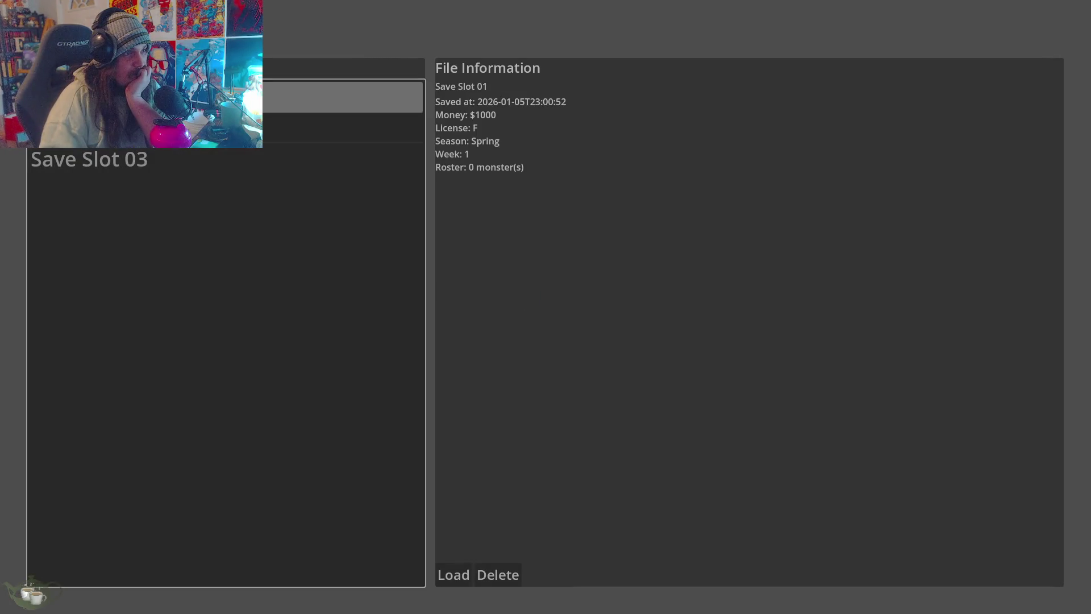
{"action": "key", "text": "Up"}
{"action": "key", "text": "Up"}
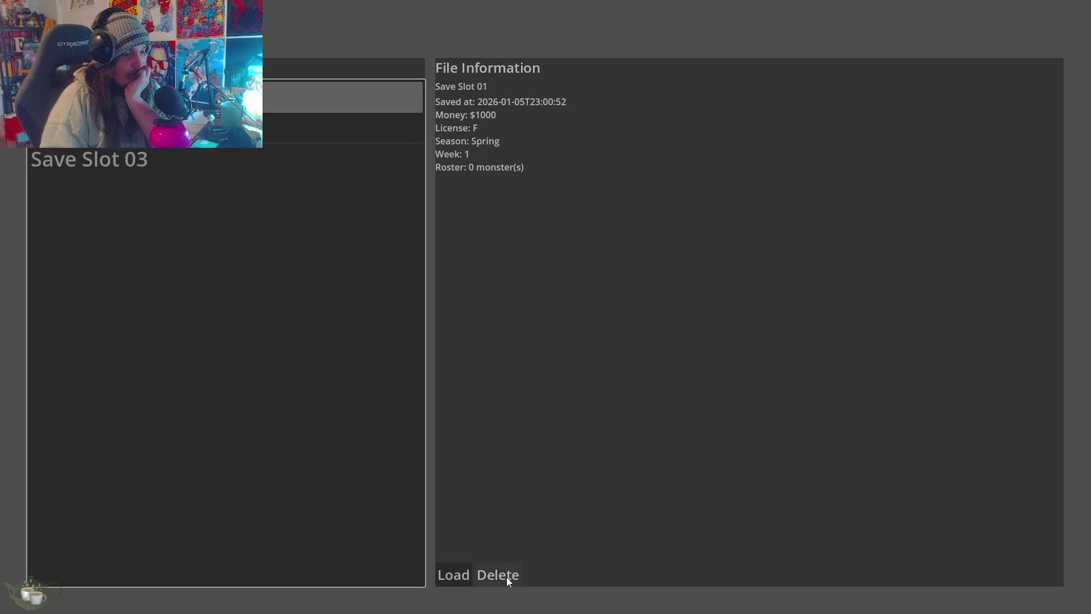
{"action": "left_click", "coordinate": [449, 573]}
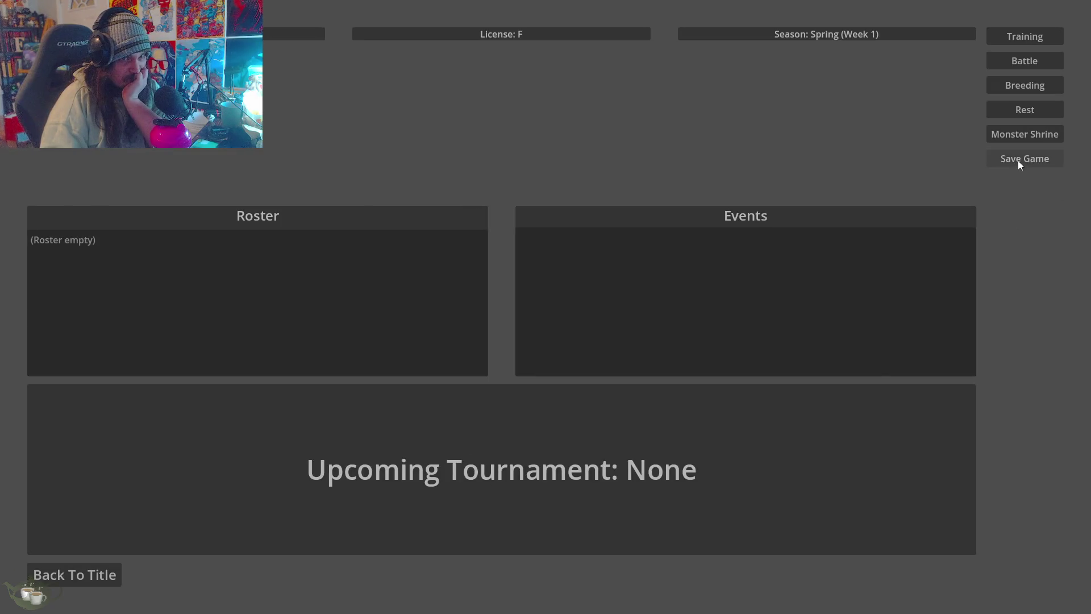
{"action": "left_click", "coordinate": [1018, 162]}
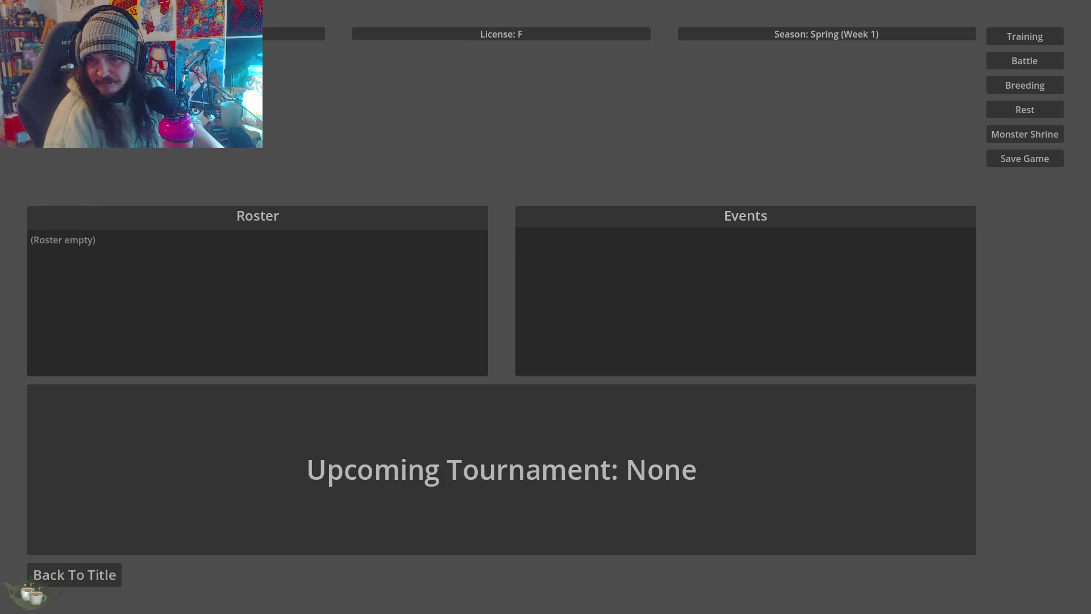
Go back to the title menu and quit the game to the editor.
{"action": "left_click", "coordinate": [83, 578]}
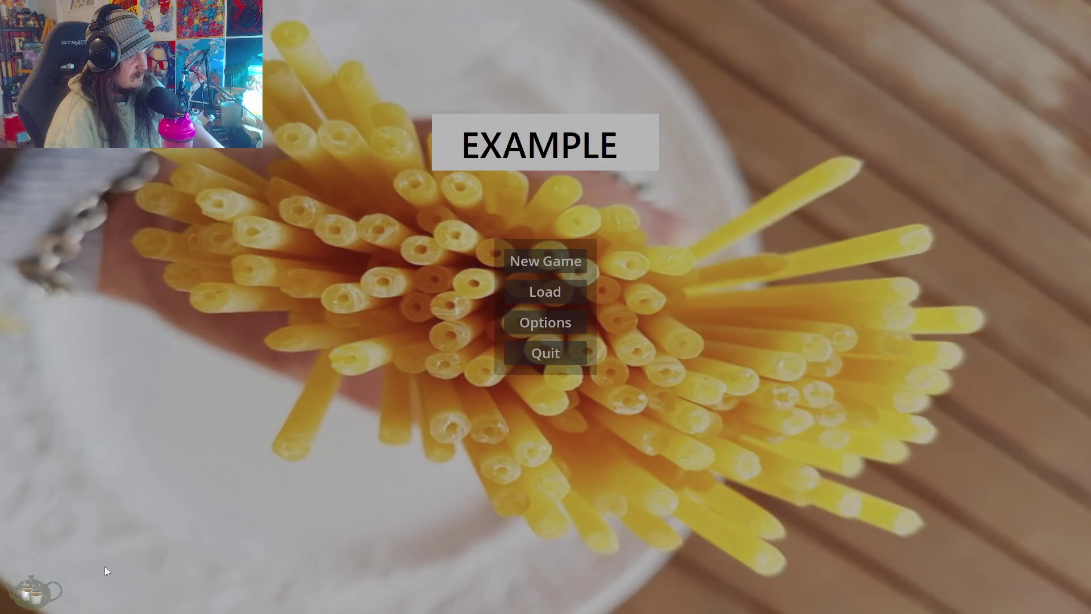
{"action": "left_click", "coordinate": [576, 353]}
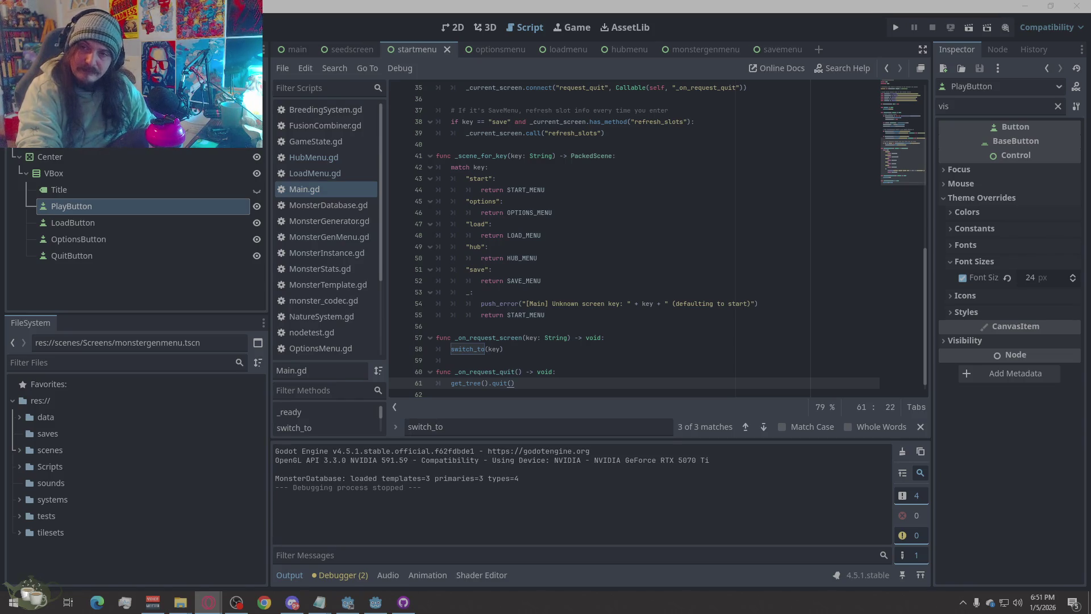
{"action": "key", "text": "alt+Tab"}
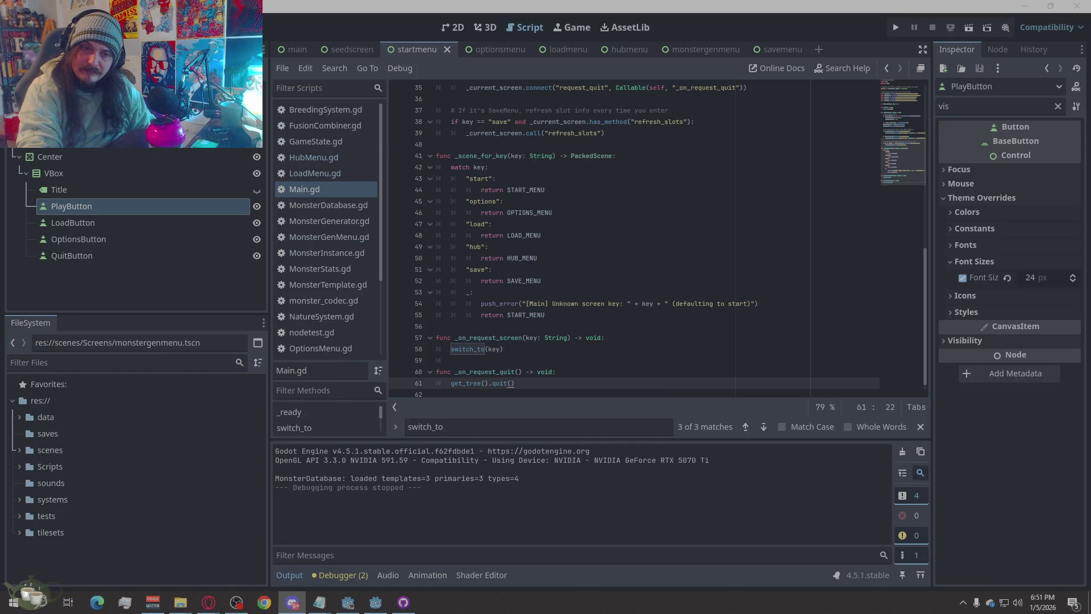
Run the game, load Save Slot 02, re-save it from the hub, and return to the title.
{"action": "left_click", "coordinate": [901, 26]}
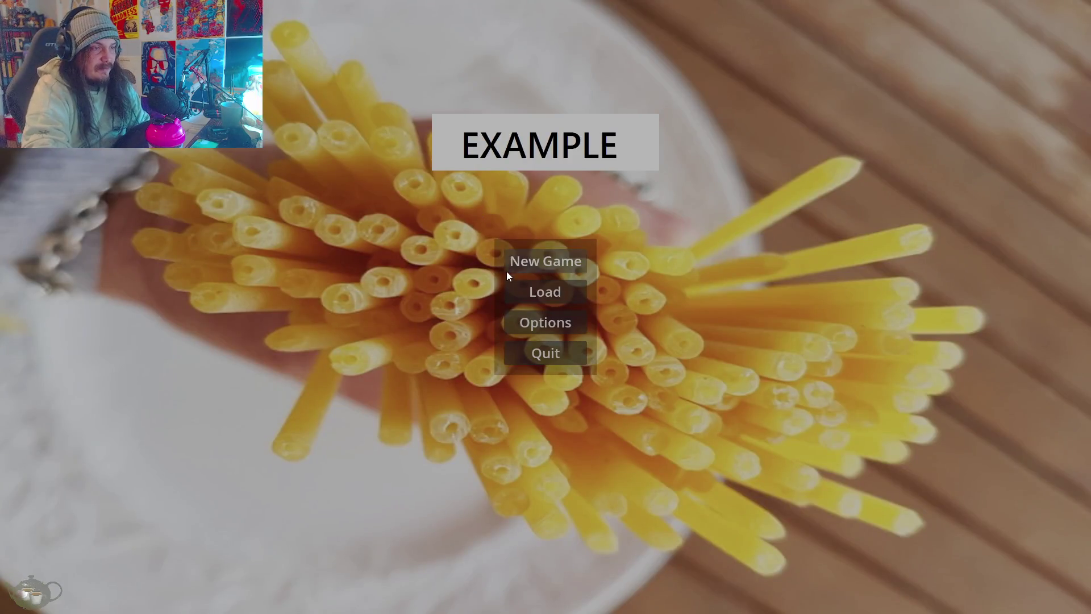
{"action": "left_click", "coordinate": [508, 293]}
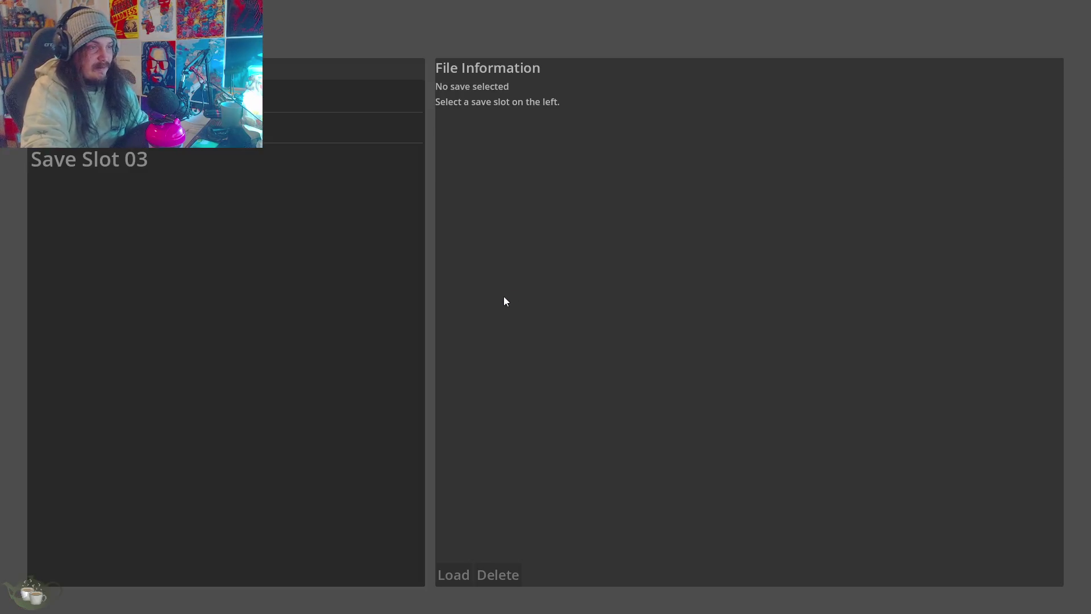
{"action": "left_click", "coordinate": [341, 127]}
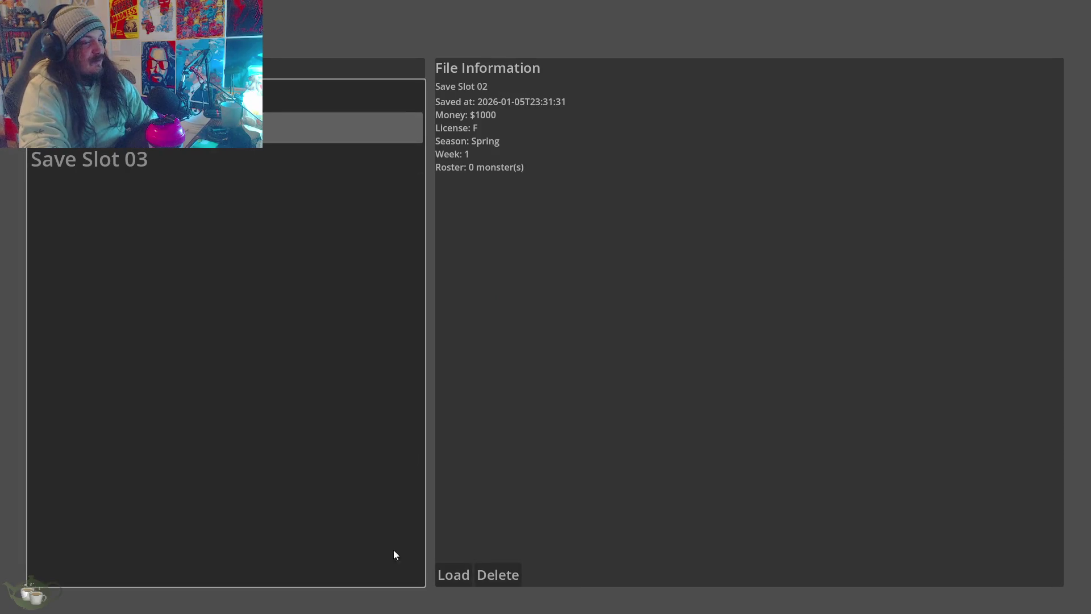
{"action": "left_click", "coordinate": [453, 573]}
{"action": "left_click", "coordinate": [1009, 155]}
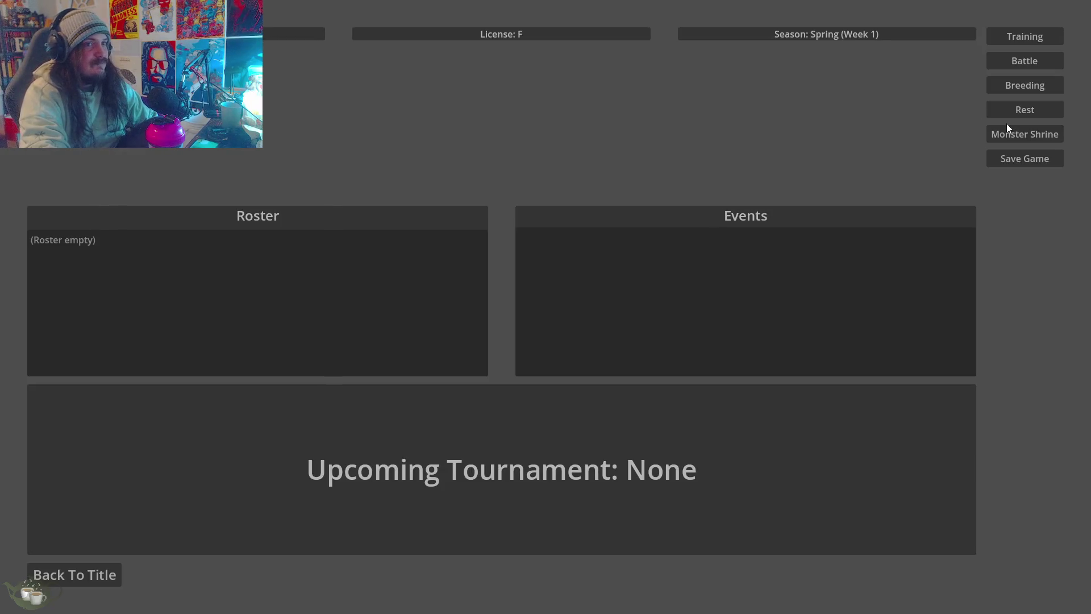
{"action": "left_click", "coordinate": [114, 576]}
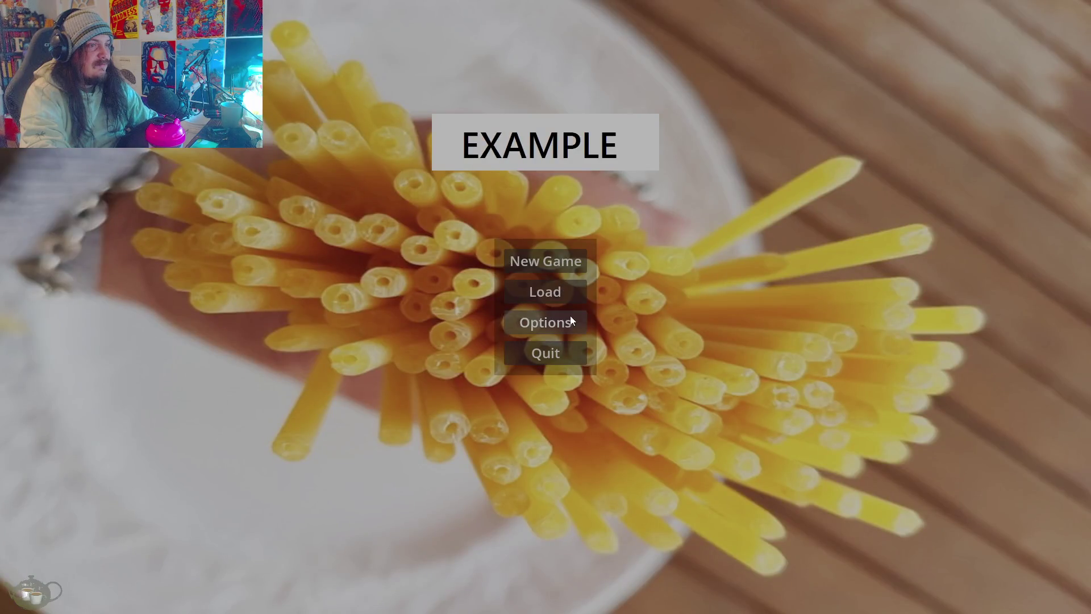
Check Save Slot 02's new save time and empty Slot 03, save a New Game, then quit.
{"action": "left_click", "coordinate": [563, 291]}
{"action": "left_click", "coordinate": [142, 128]}
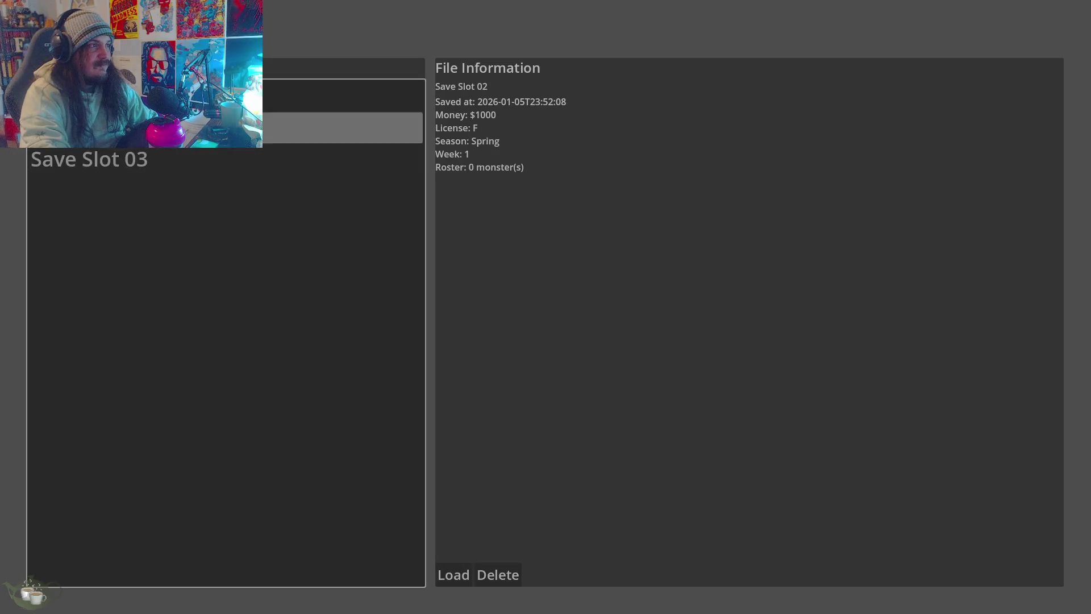
{"action": "left_click", "coordinate": [496, 579]}
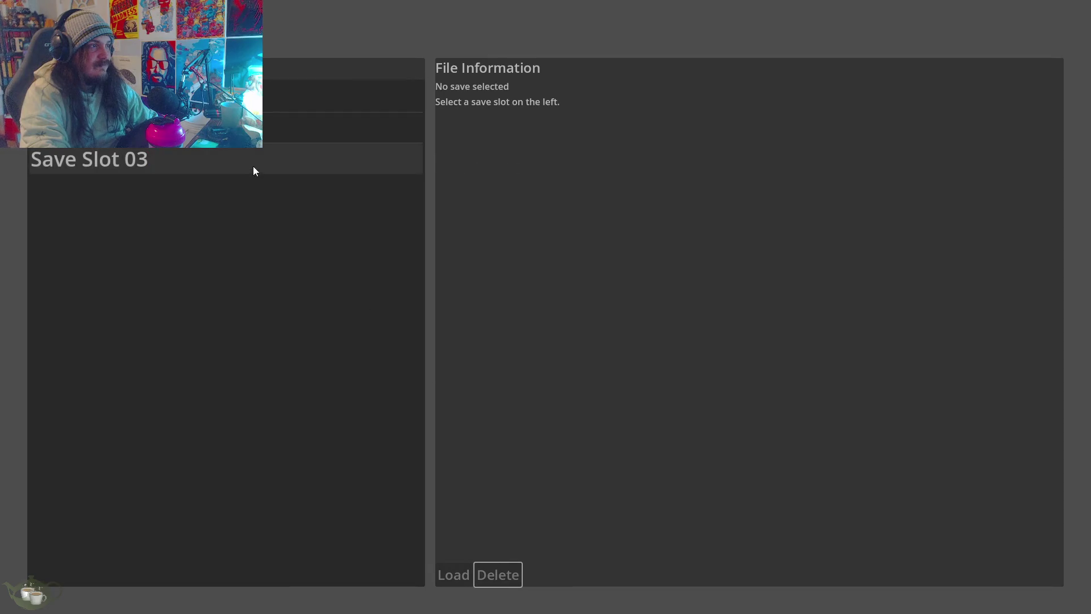
{"action": "key", "text": "Escape"}
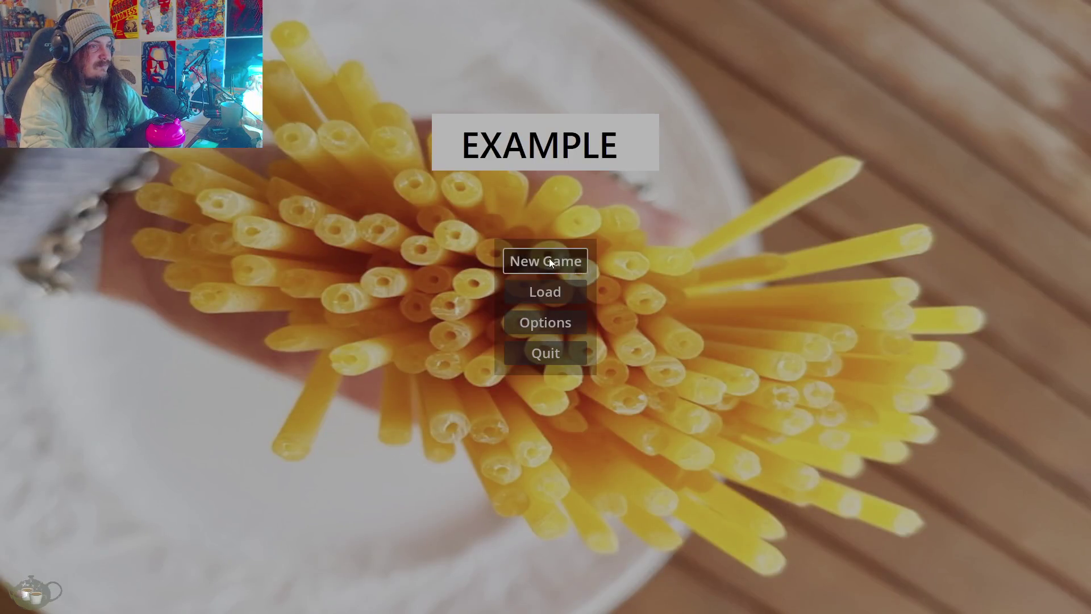
{"action": "left_click", "coordinate": [546, 259]}
{"action": "left_click", "coordinate": [1017, 159]}
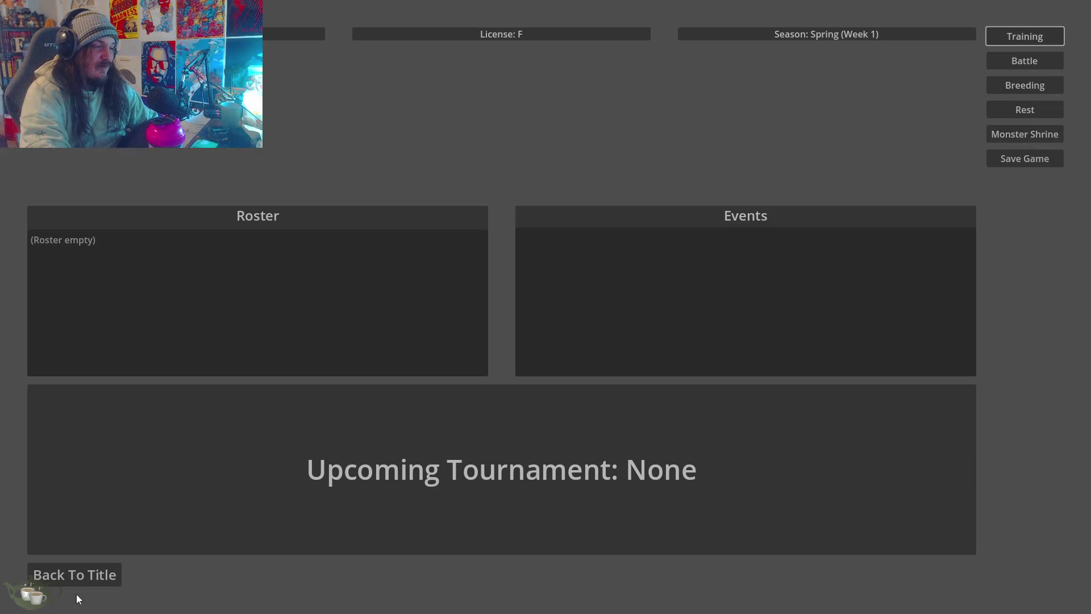
{"action": "left_click", "coordinate": [82, 573]}
{"action": "left_click", "coordinate": [543, 356]}
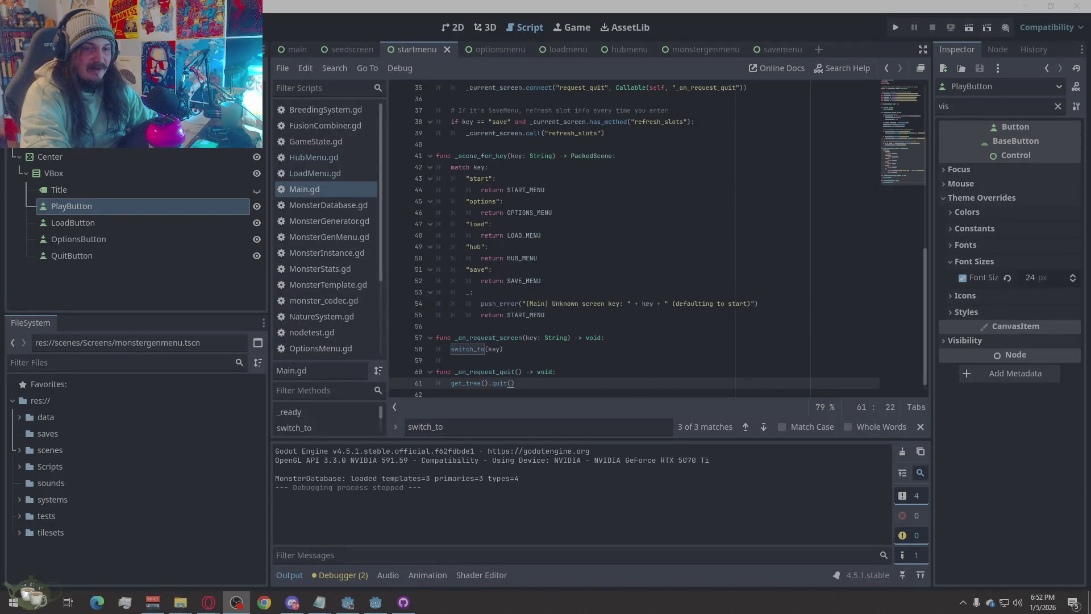
{"action": "left_click", "coordinate": [987, 426]}
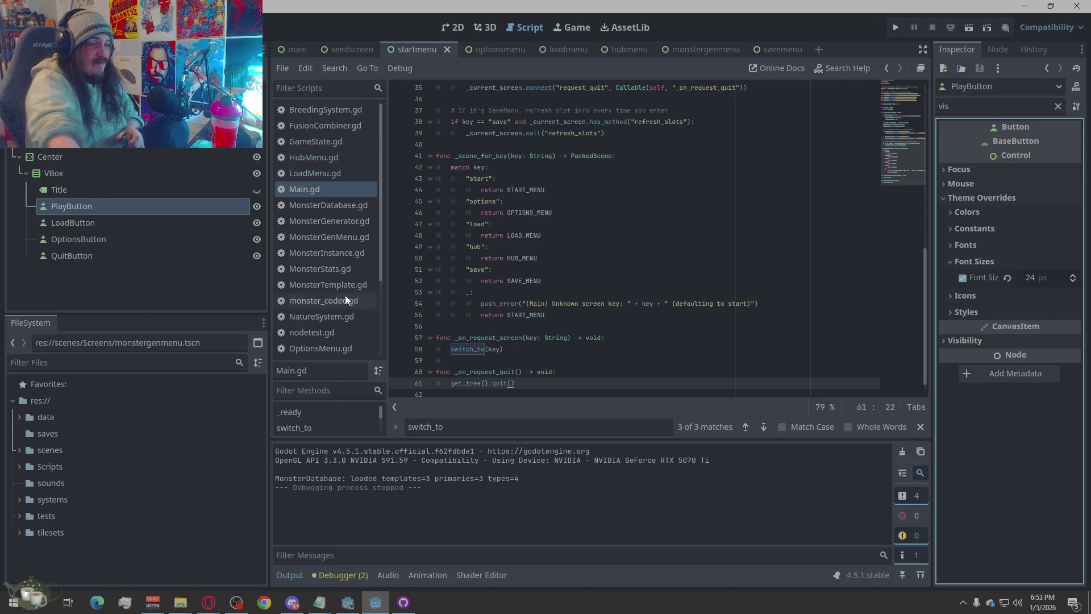
Bring up and reposition the saves folder window, open save_03, then go back to Godot.
{"action": "left_click", "coordinate": [180, 602]}
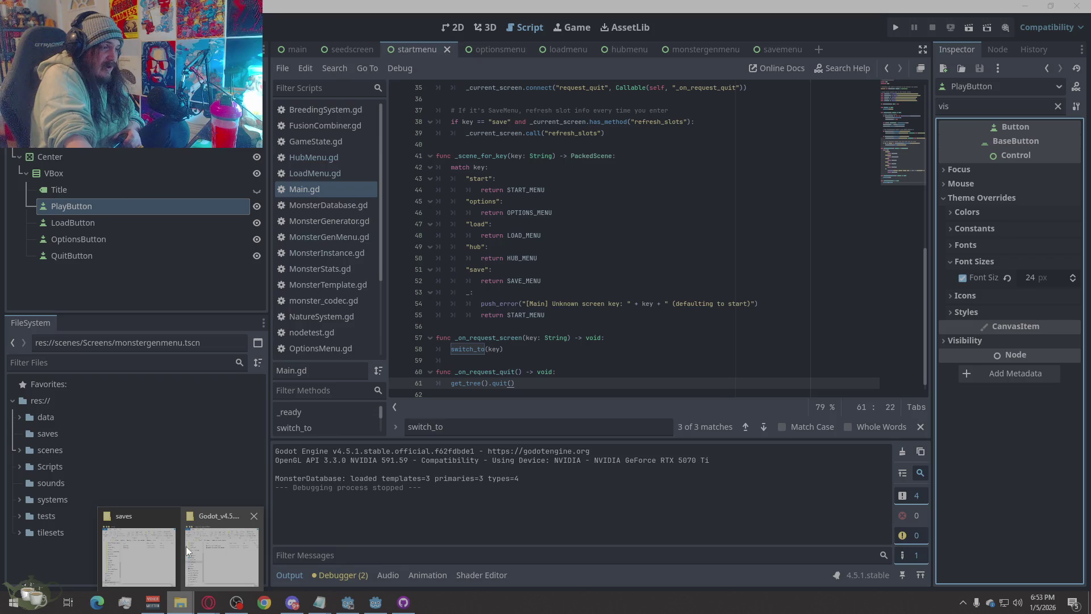
{"action": "left_click", "coordinate": [140, 549]}
{"action": "mouse_move", "coordinate": [786, 149]}
{"action": "left_mouse_down"}
{"action": "mouse_move", "coordinate": [641, 136]}
{"action": "mouse_move", "coordinate": [322, 144]}
{"action": "left_mouse_up"}
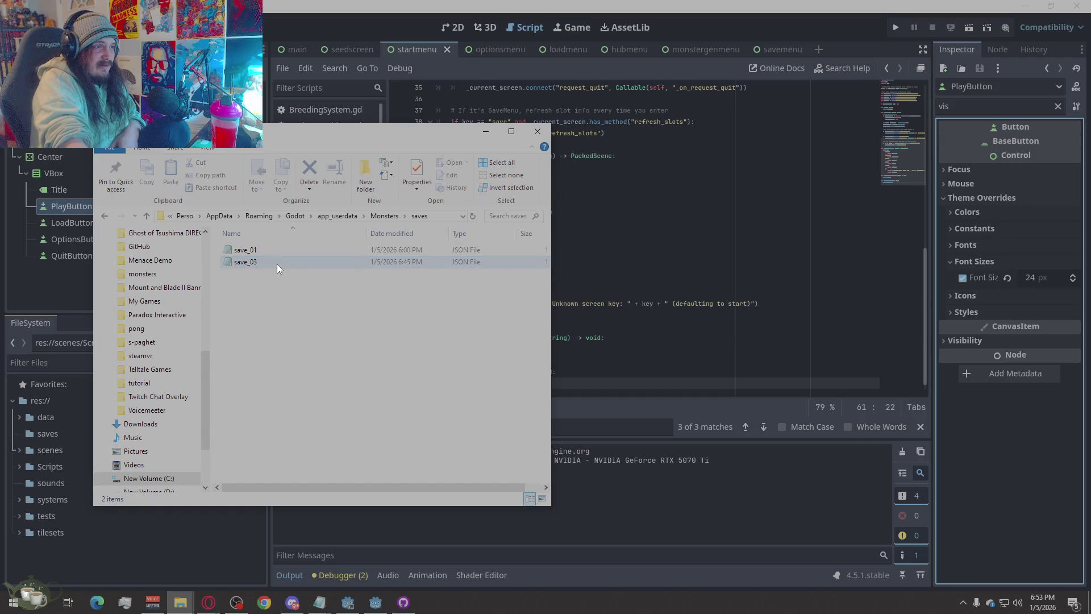
{"action": "double_click", "coordinate": [278, 264]}
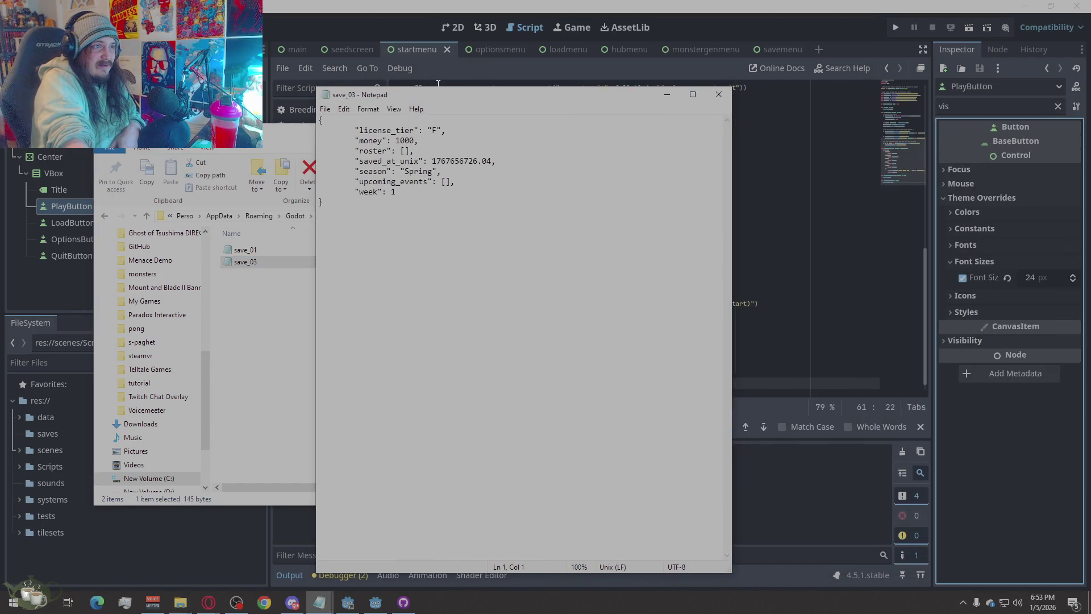
{"action": "left_click", "coordinate": [438, 84]}
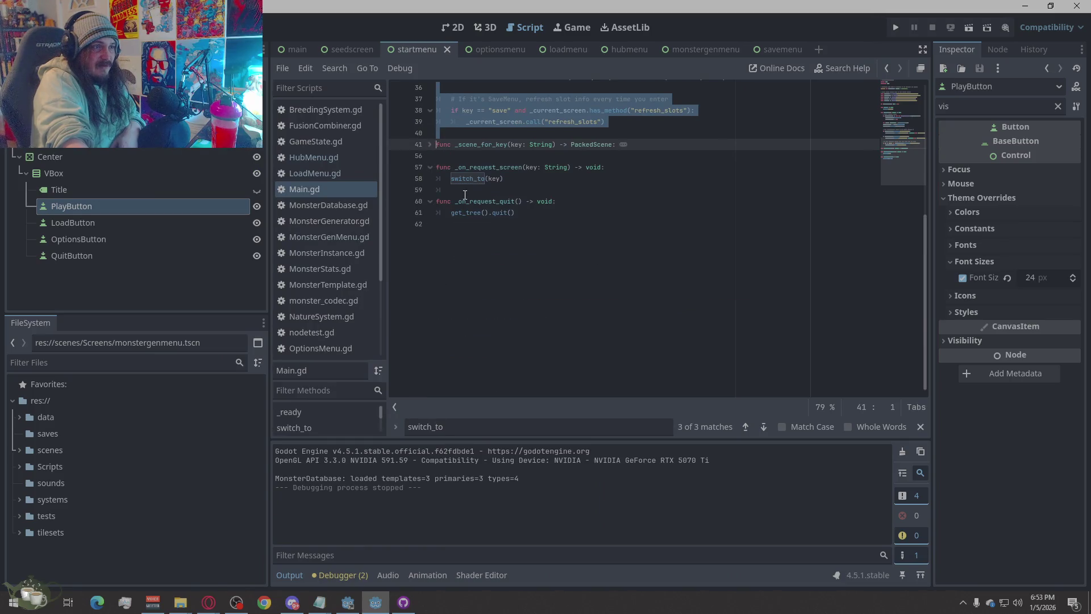
Move below the folded function in Main.gd and hide the TODO notes window.
{"action": "key", "text": "Down"}
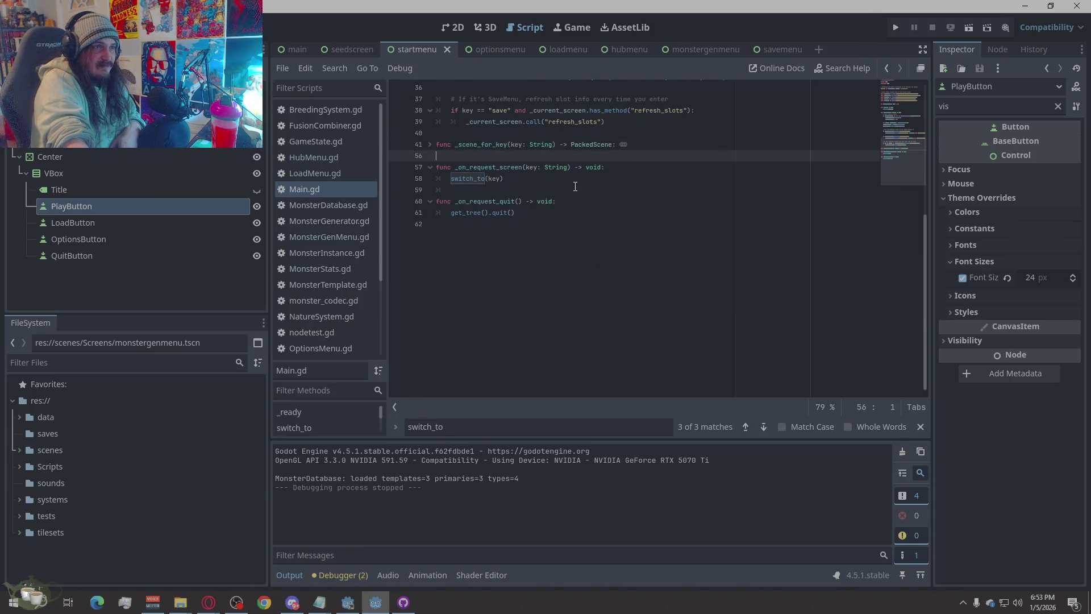
{"action": "scroll", "coordinate": [575, 186], "scroll_direction": "up", "scroll_amount": 10}
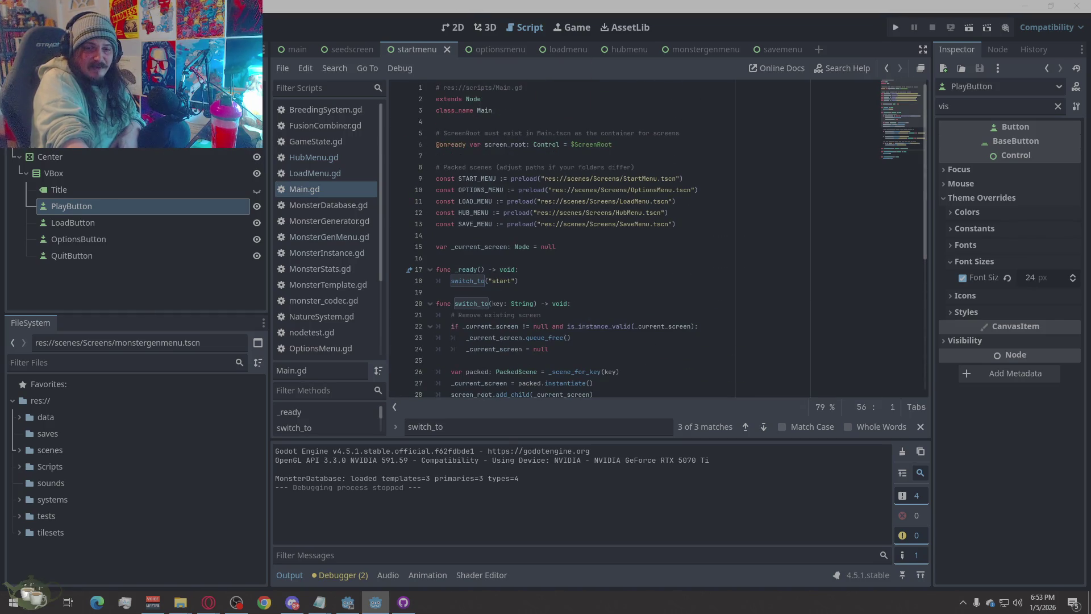
{"action": "key", "text": "alt+Tab"}
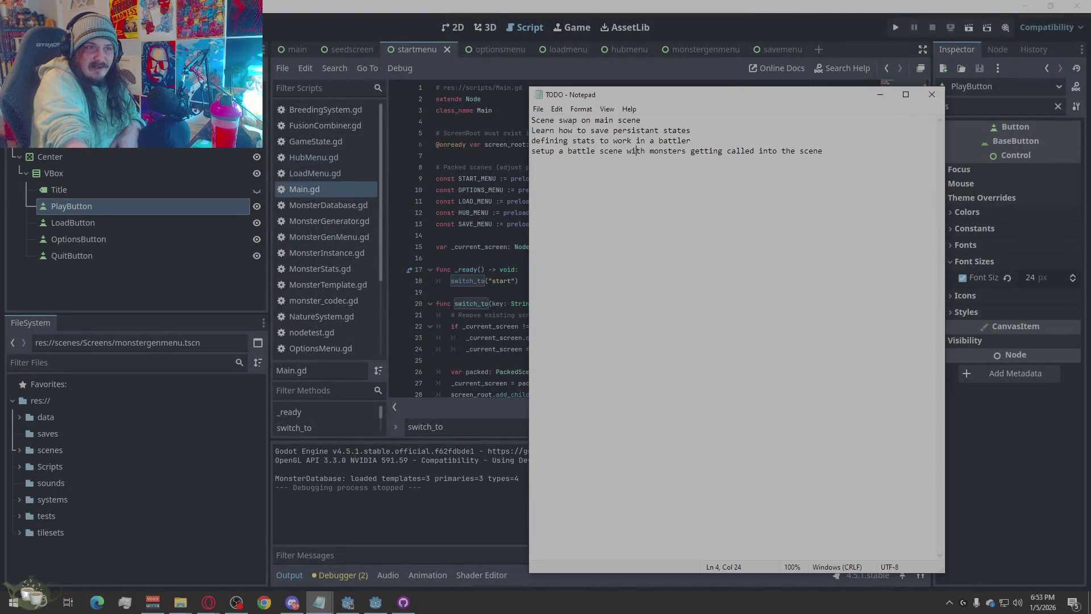
{"action": "left_click", "coordinate": [880, 94]}
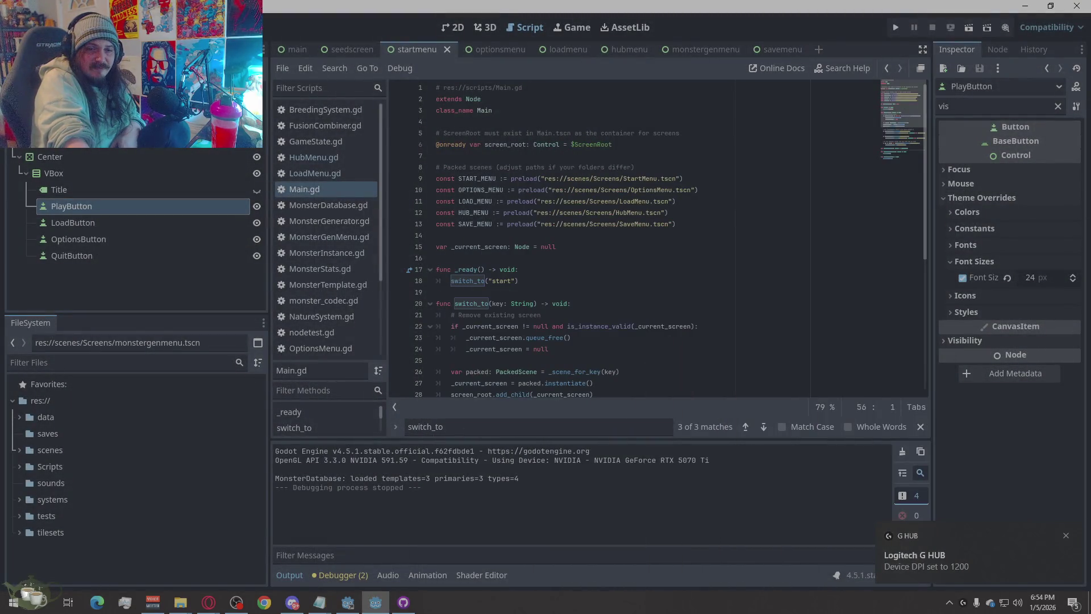
Select the save_03 JSON text, then return to Main.gd and view the two debugger warnings.
{"action": "key", "text": "alt+Tab"}
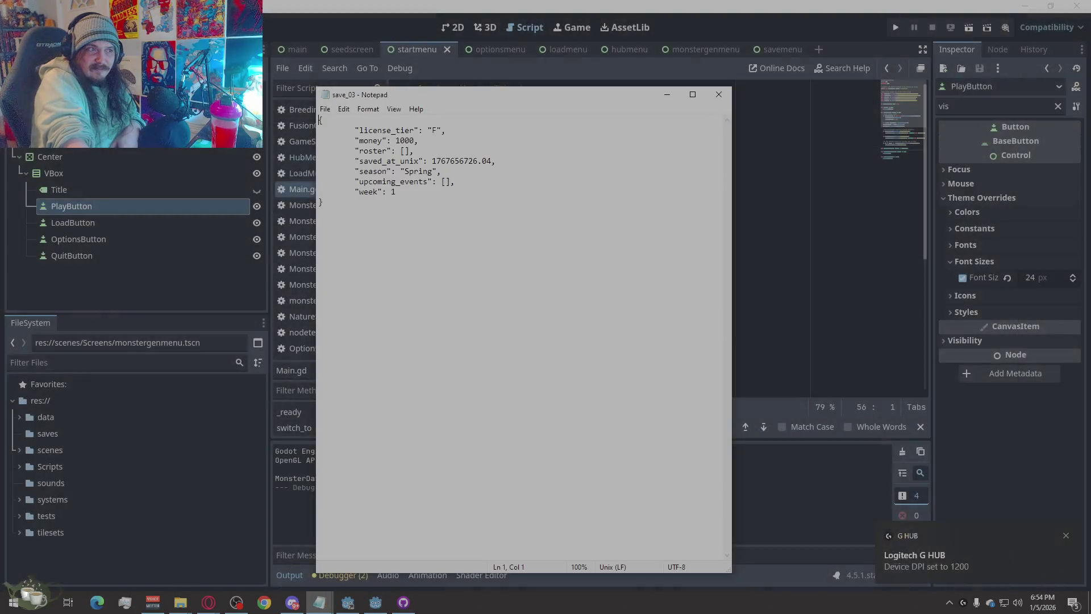
{"action": "left_click_drag", "start_coordinate": [324, 203], "coordinate": [310, 120]}
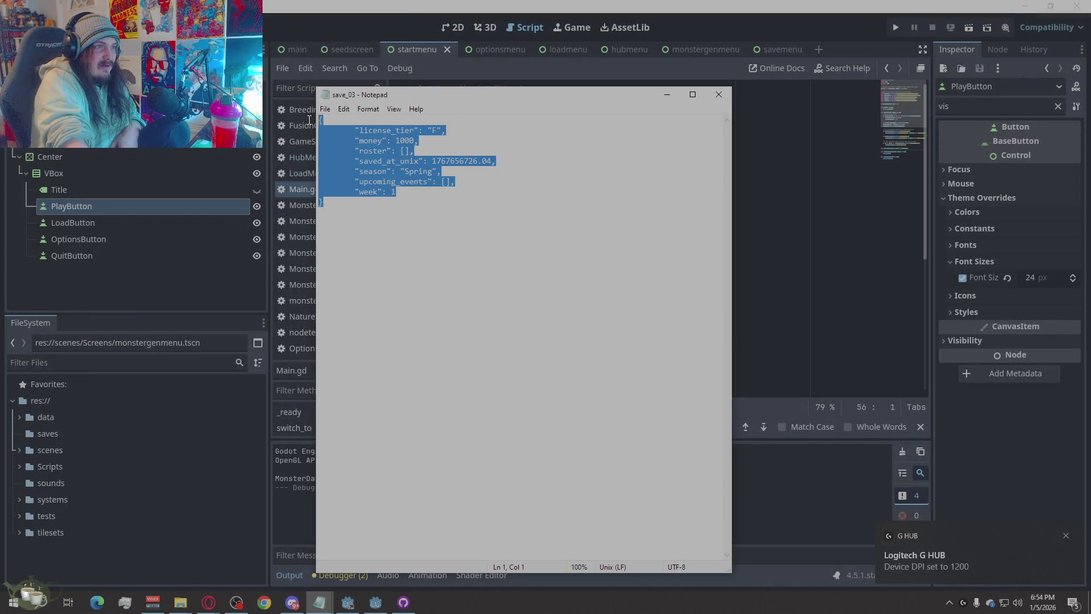
{"action": "left_click", "coordinate": [322, 203]}
{"action": "mouse_move", "coordinate": [323, 203]}
{"action": "left_mouse_down"}
{"action": "mouse_move", "coordinate": [318, 130]}
{"action": "mouse_move", "coordinate": [303, 106]}
{"action": "left_mouse_up"}
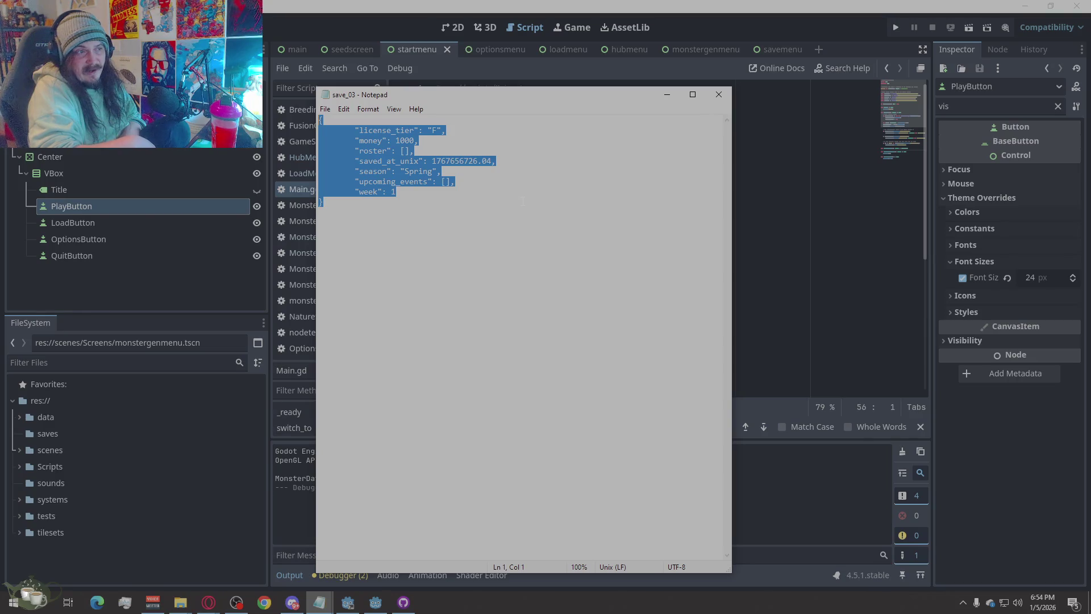
{"action": "left_click", "coordinate": [732, 86]}
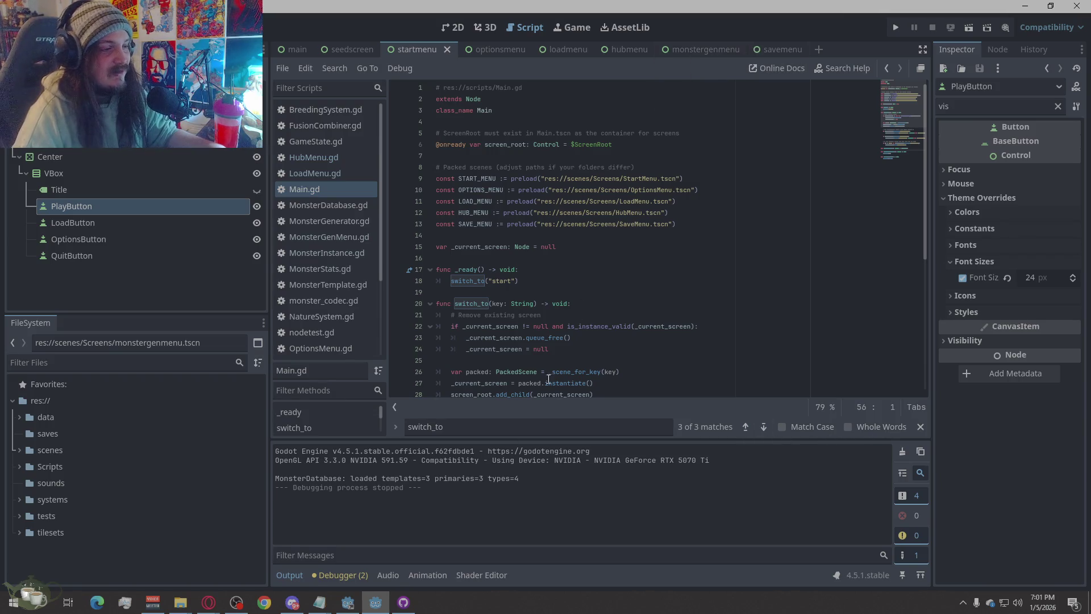
{"action": "left_click", "coordinate": [334, 573]}
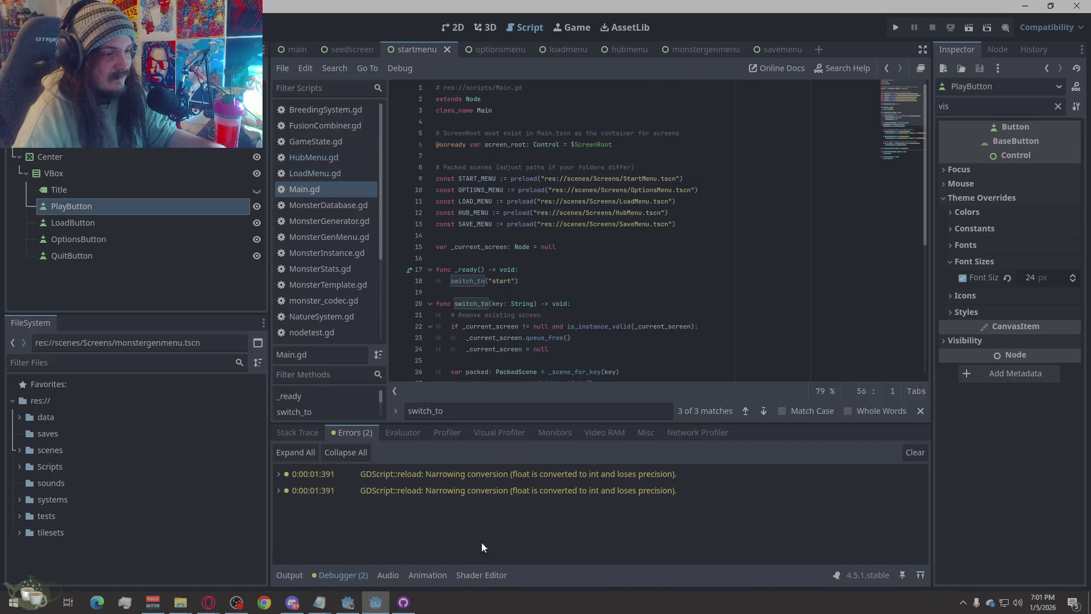
{"action": "left_click", "coordinate": [893, 28]}
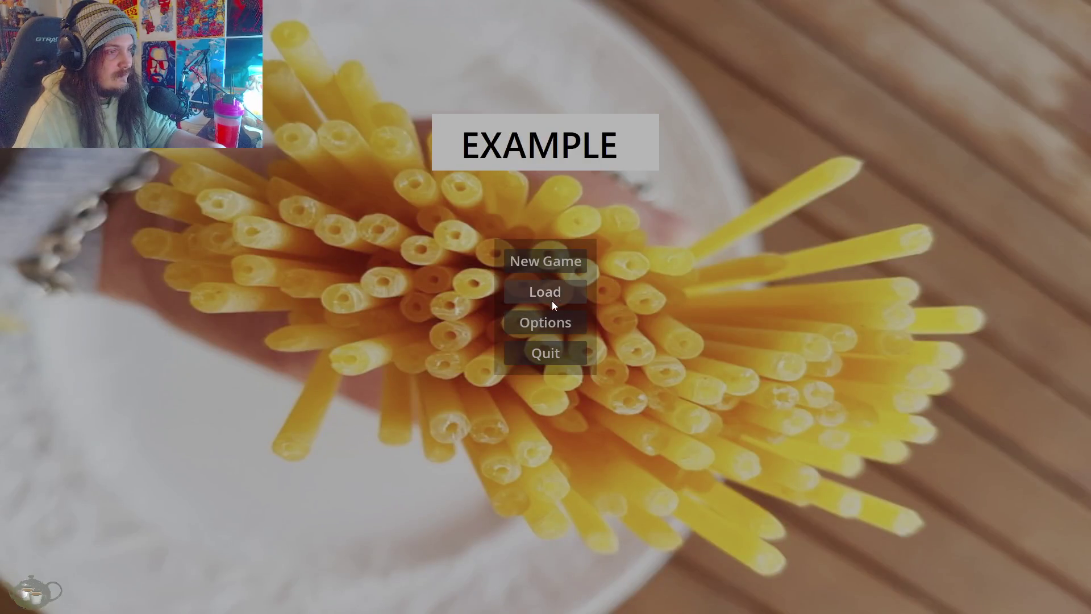
{"action": "left_click", "coordinate": [550, 299]}
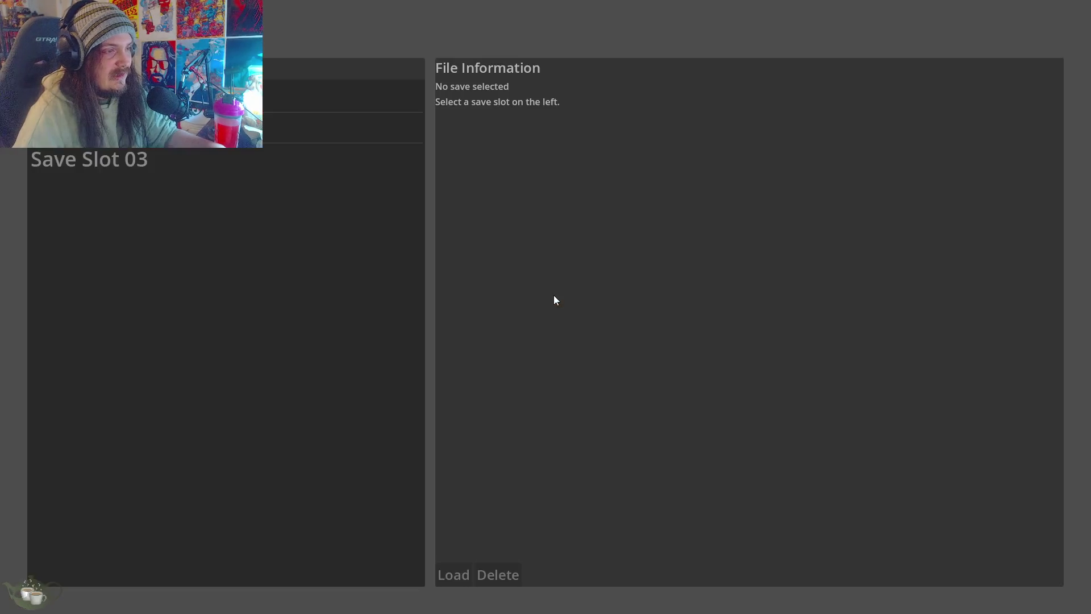
{"action": "left_click", "coordinate": [324, 98]}
{"action": "left_click", "coordinate": [458, 578]}
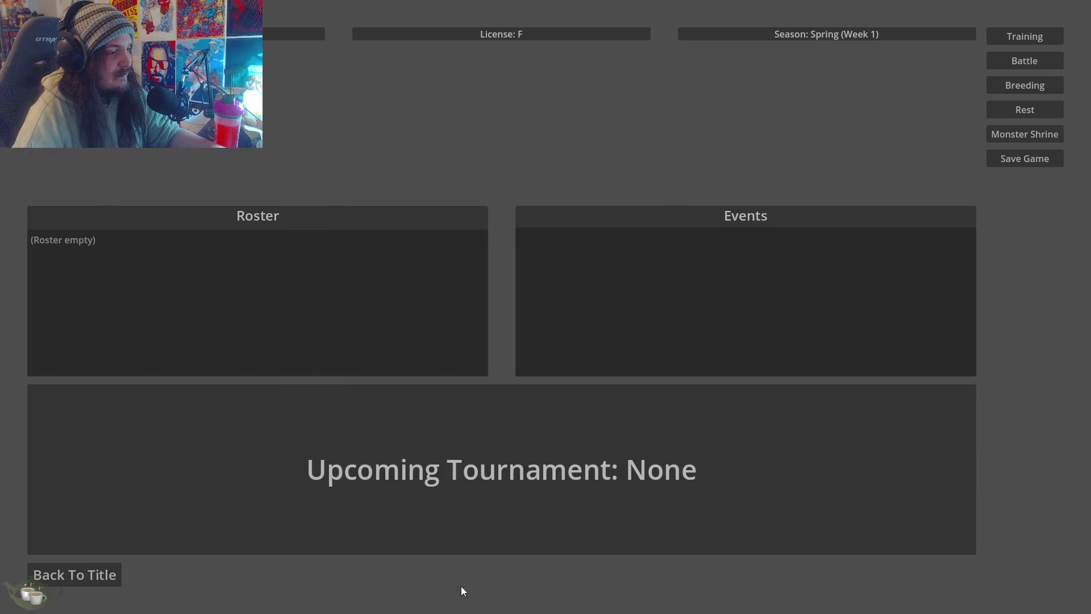
{"action": "left_click", "coordinate": [77, 579]}
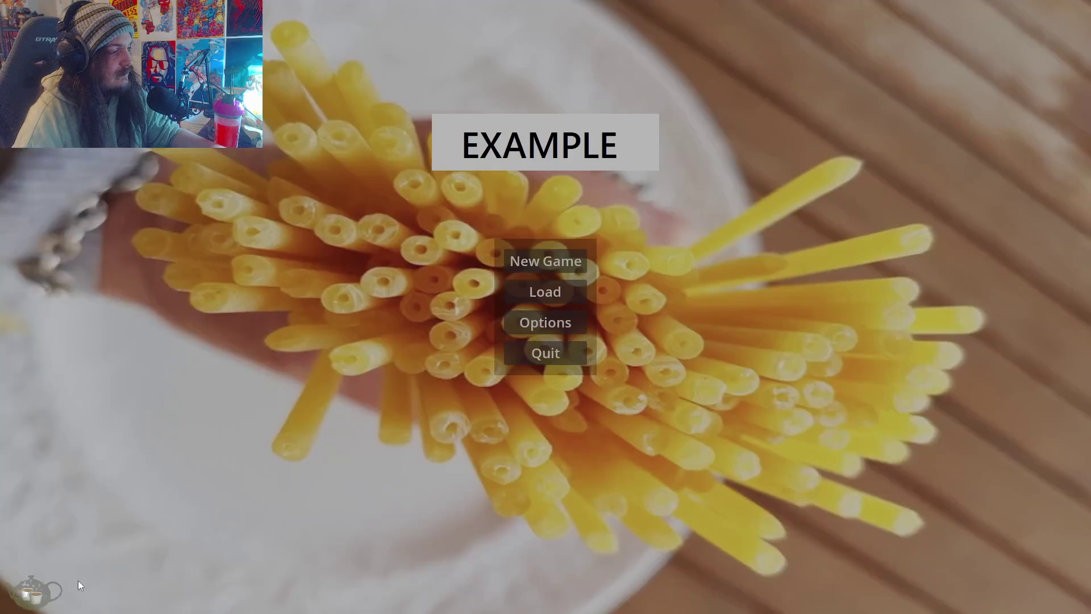
{"action": "left_click", "coordinate": [514, 349]}
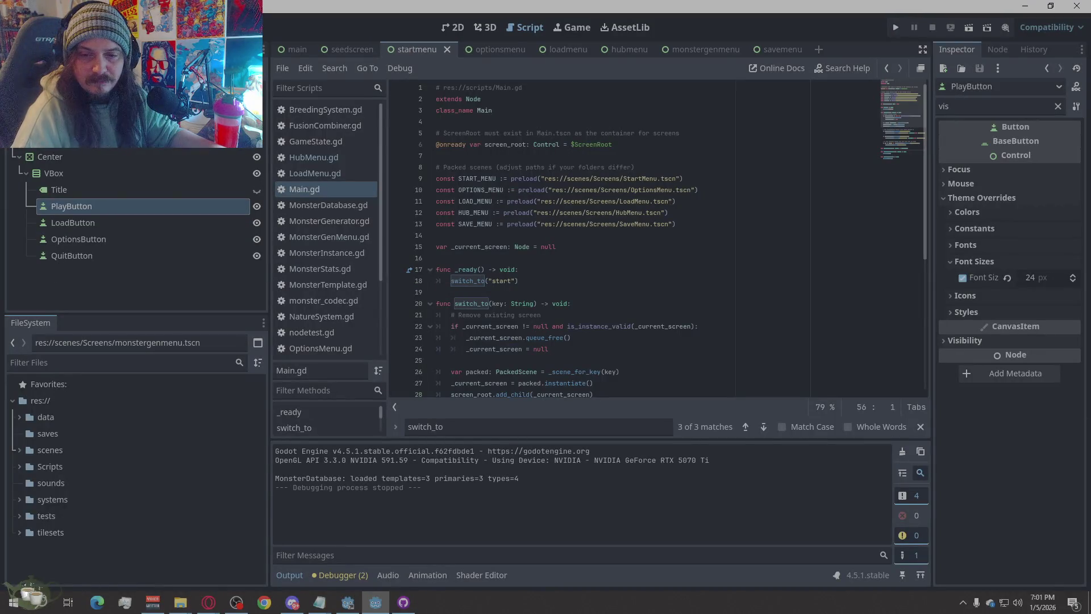
Commit the 15 files to Feature/test as 'Save System' with description 'Save system done', then minimize.
{"action": "key", "text": "alt+Tab"}
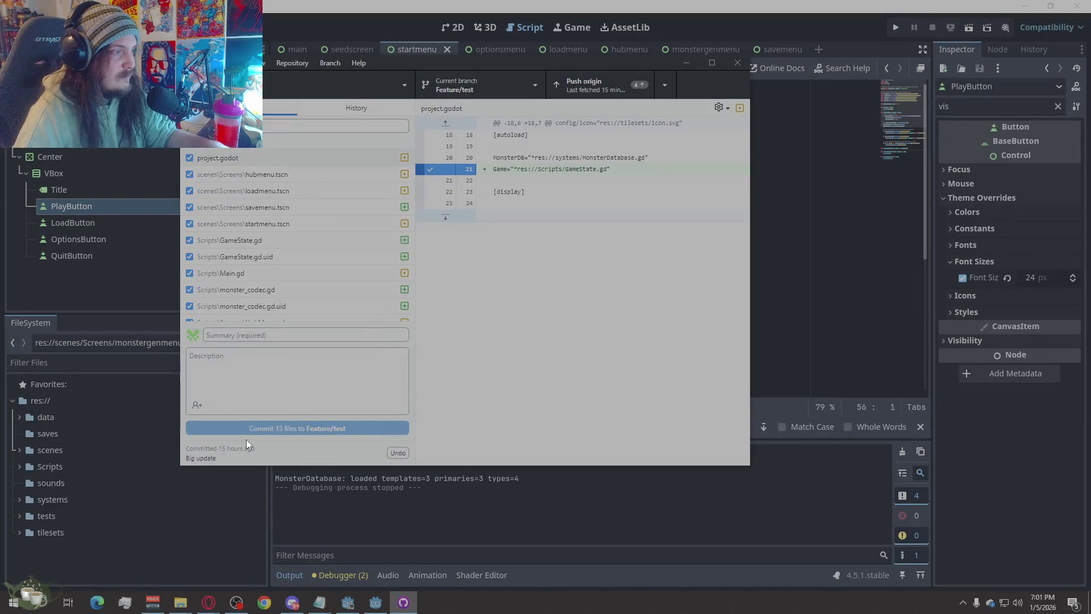
{"action": "left_click", "coordinate": [265, 367]}
{"action": "type", "text": "Save syete"}
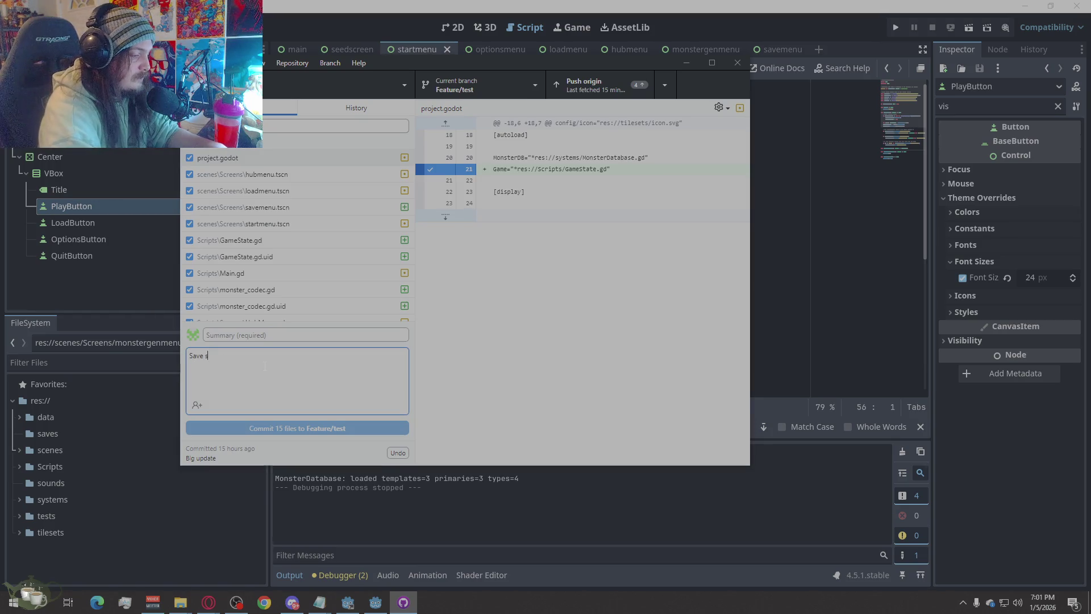
{"action": "key", "text": "BackSpace"}
{"action": "key", "text": "BackSpace"}
{"action": "key", "text": "BackSpace"}
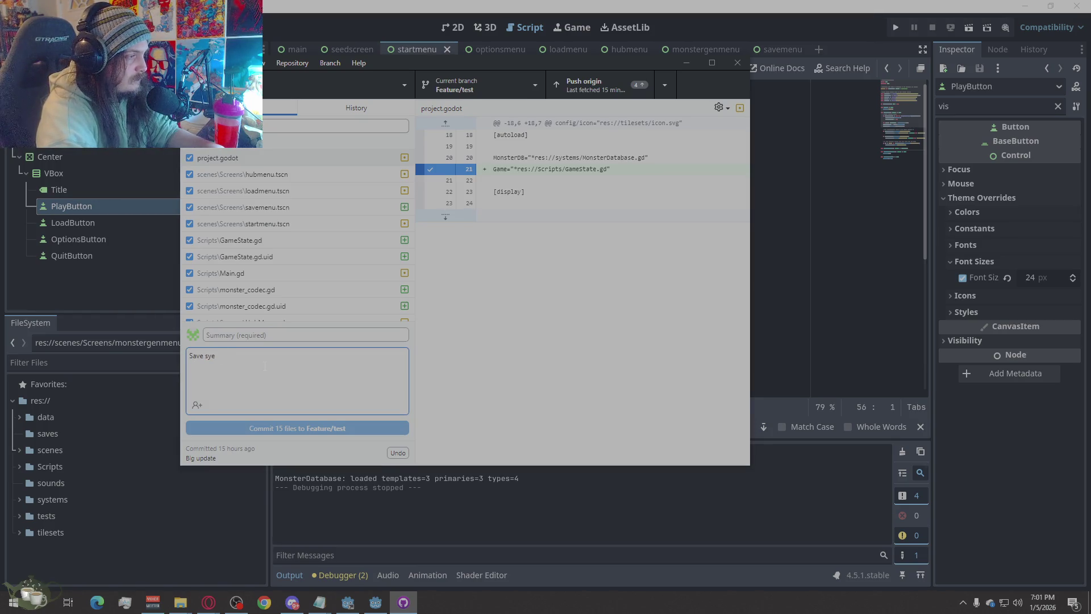
{"action": "type", "text": "stem done"}
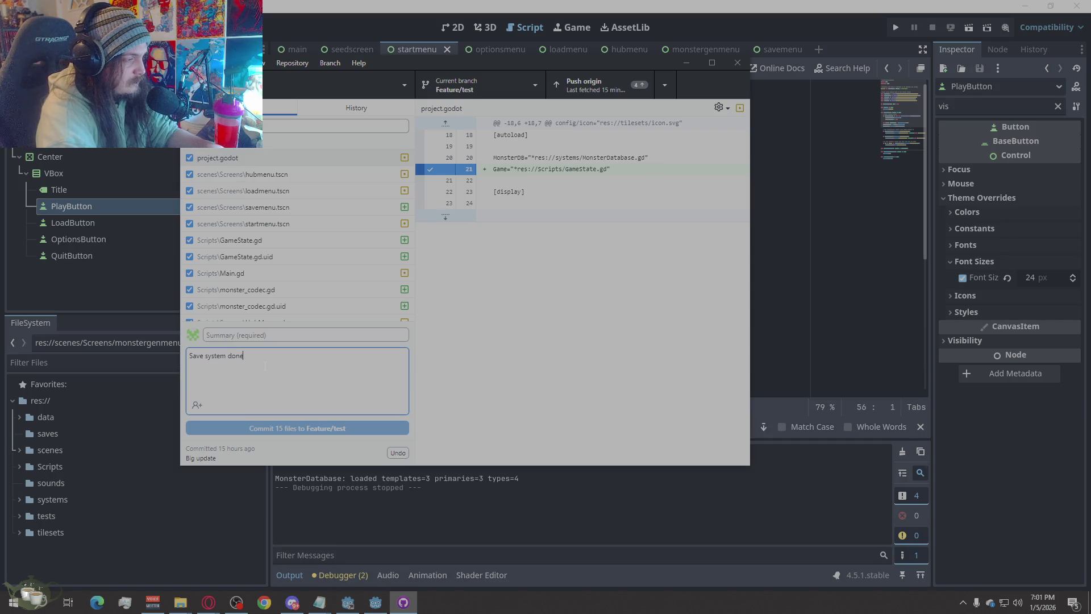
{"action": "left_click", "coordinate": [316, 336]}
{"action": "type", "text": "S"}
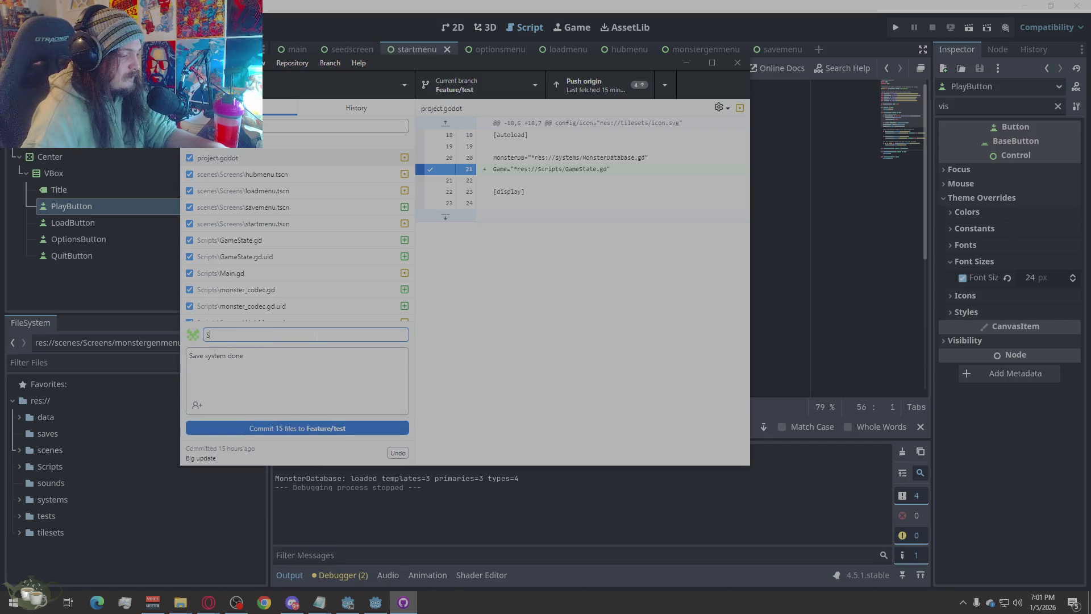
{"action": "type", "text": "ve System"}
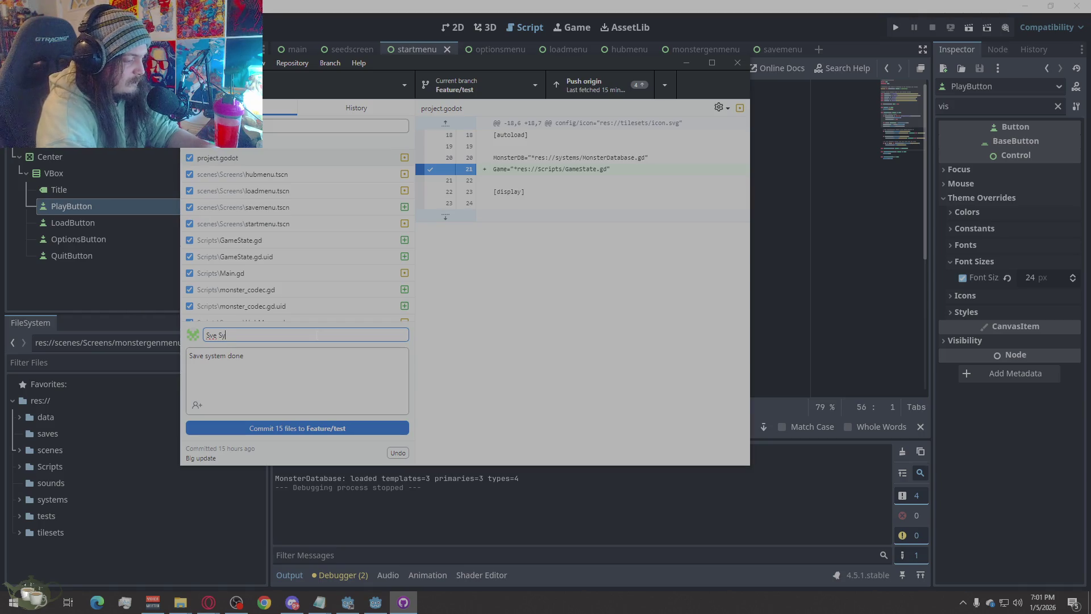
{"action": "left_click", "coordinate": [210, 336]}
{"action": "type", "text": "a"}
{"action": "left_click", "coordinate": [272, 425]}
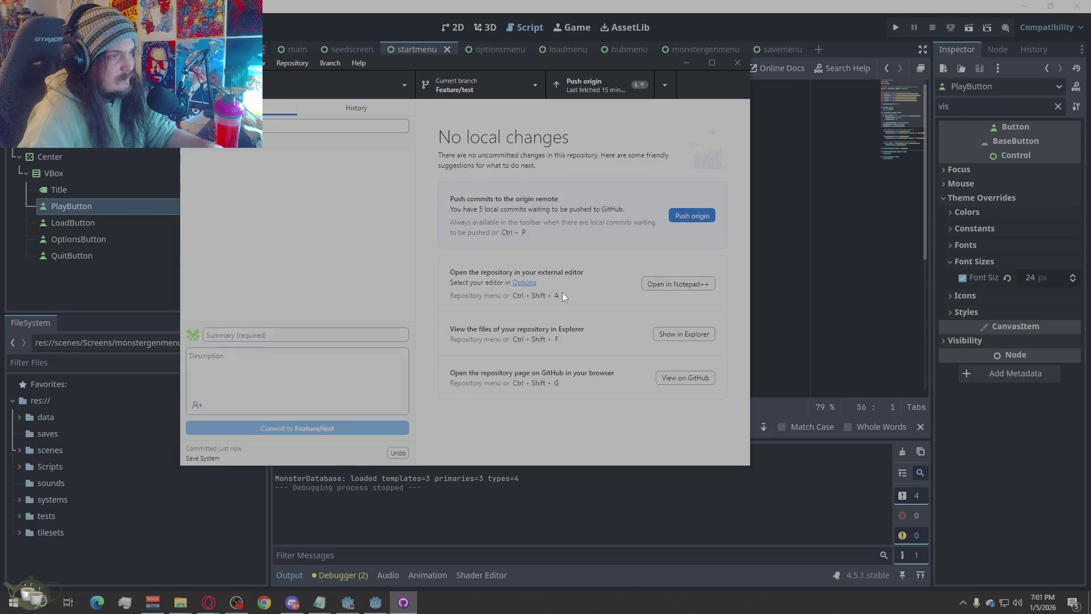
{"action": "left_click", "coordinate": [685, 63]}
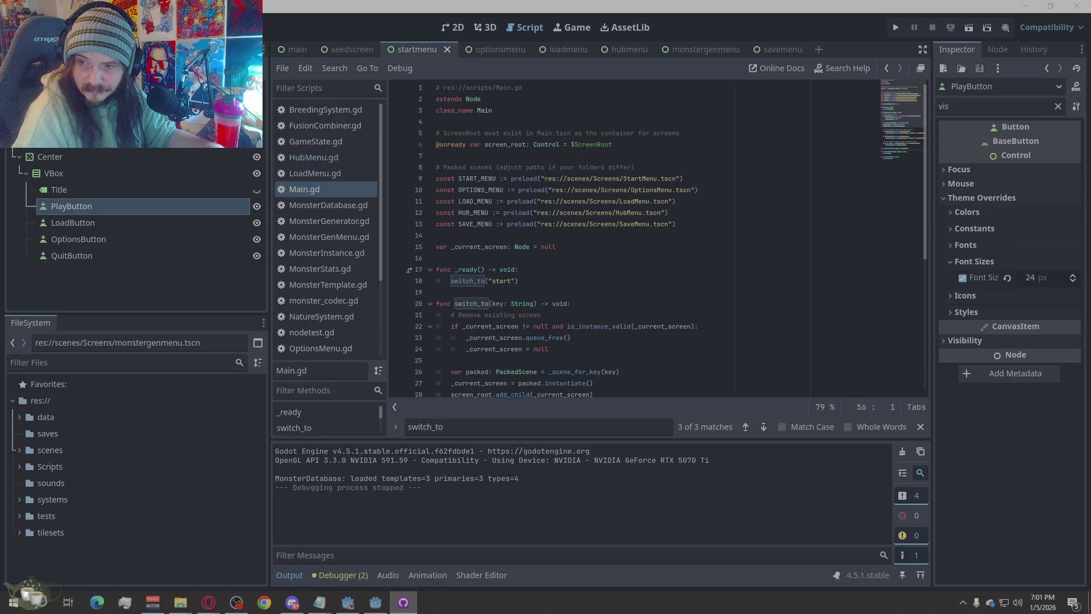
Cycle windows back to Godot, show the desktop, and run the project to its title menu.
{"action": "key", "text": "alt+Tab"}
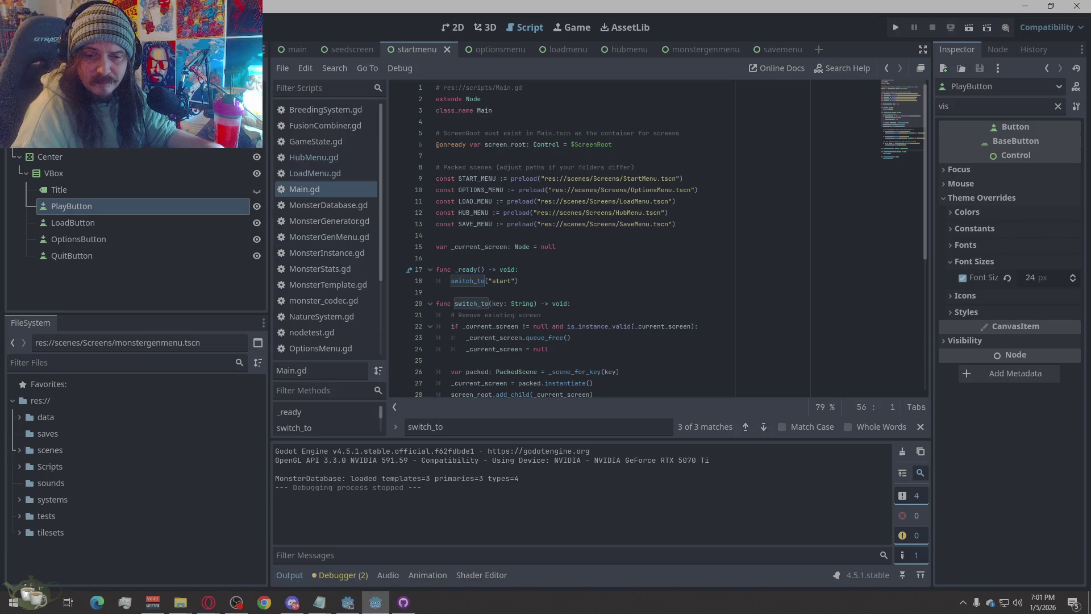
{"action": "key", "text": "alt+Tab"}
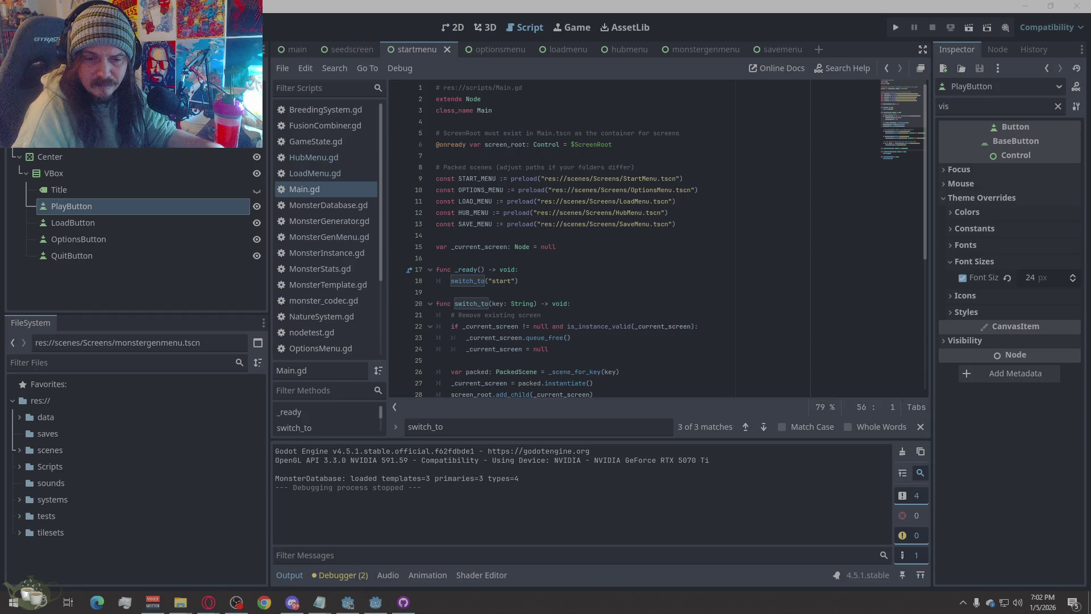
{"action": "key", "text": "alt+Tab"}
{"action": "key", "text": "alt+Tab"}
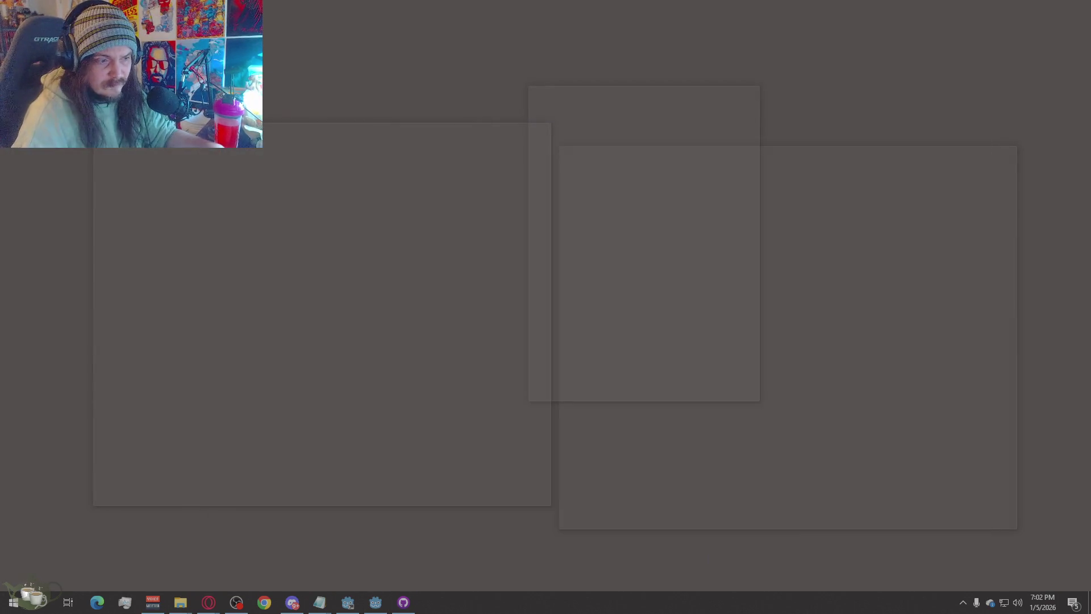
{"action": "key", "text": "alt+Tab"}
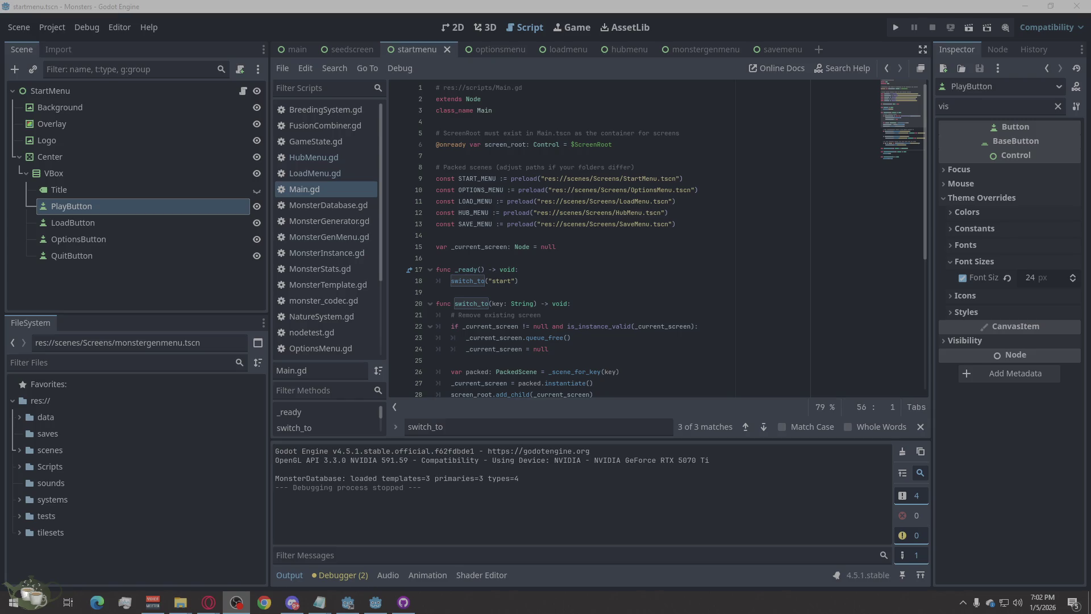
{"action": "key", "text": "super+d"}
{"action": "key", "text": "super+d"}
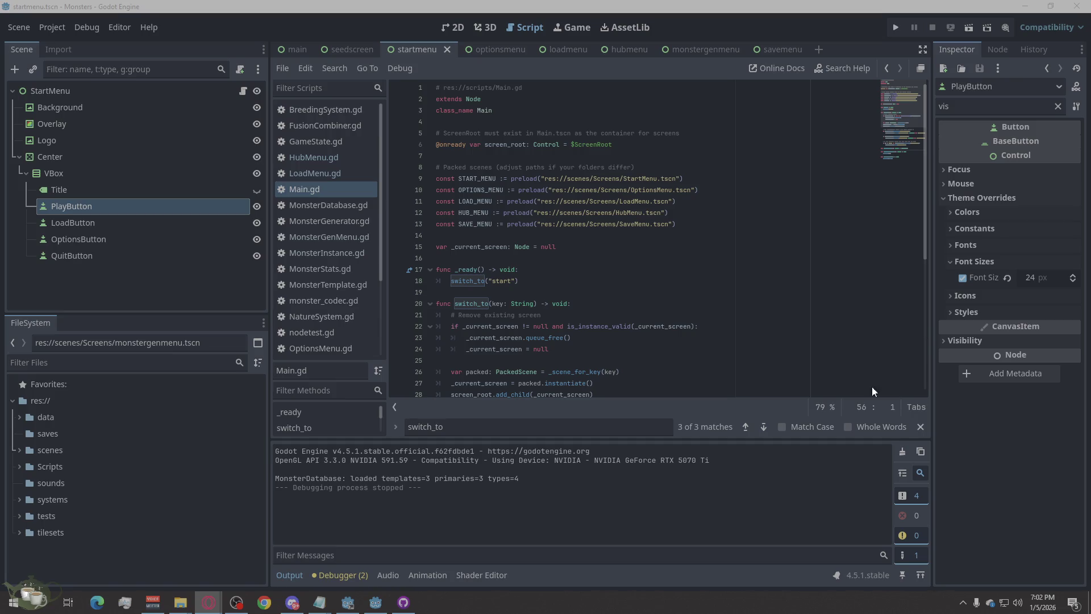
{"action": "left_click", "coordinate": [898, 22]}
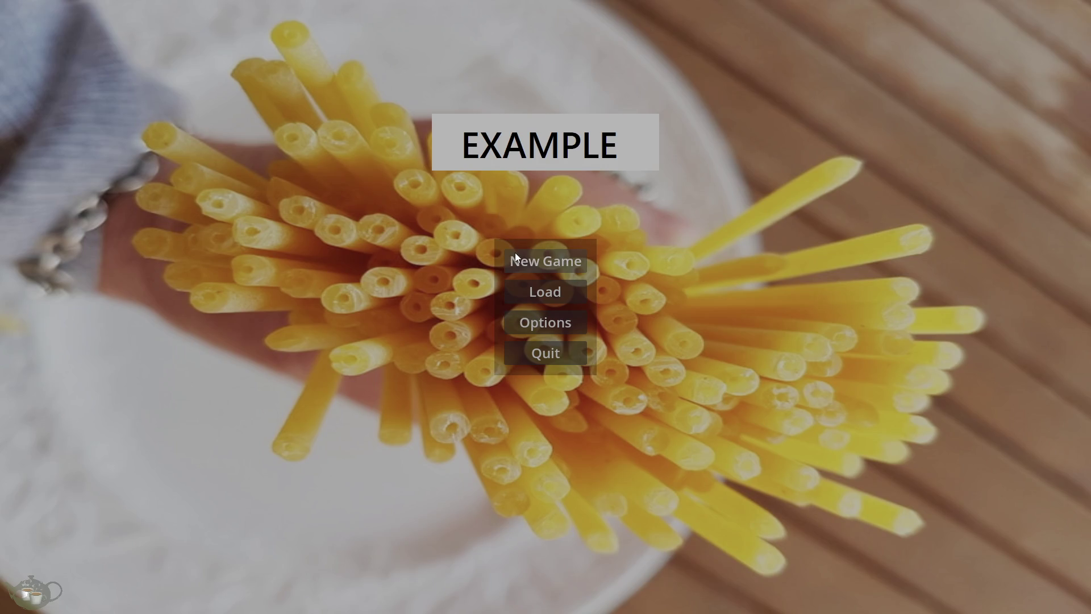
Check the game's Options screen Graphics and Audio tabs, then return to the title menu.
{"action": "left_click", "coordinate": [550, 319]}
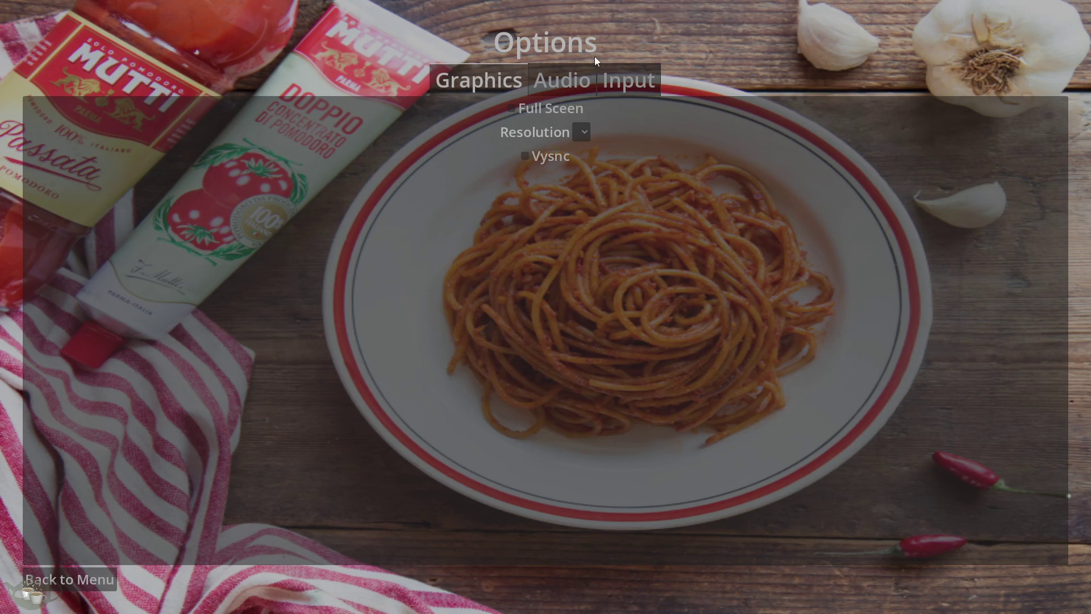
{"action": "left_click", "coordinate": [589, 80]}
{"action": "left_click", "coordinate": [478, 80]}
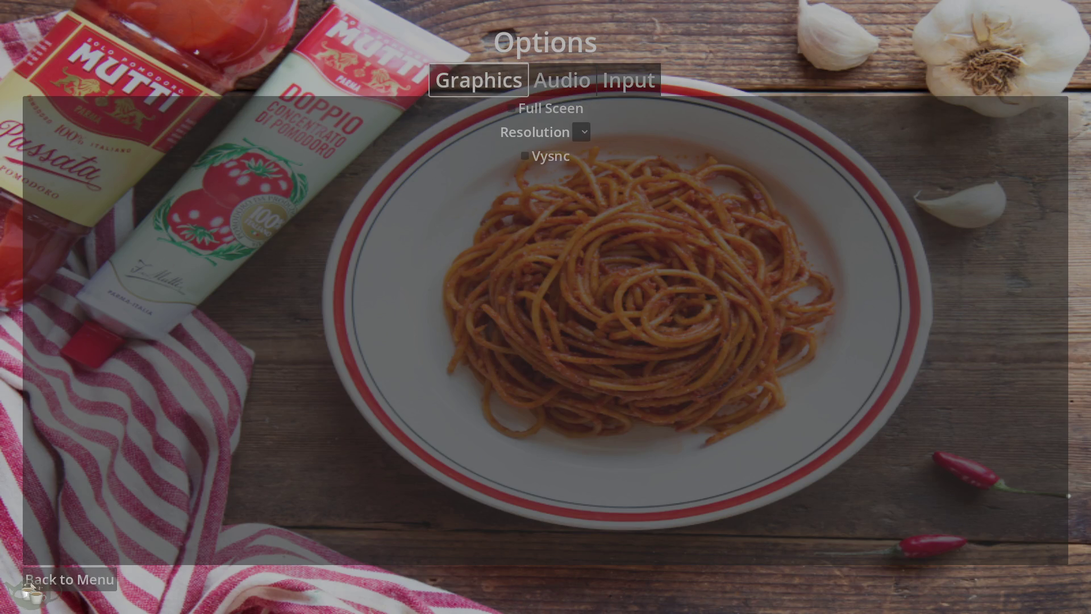
{"action": "left_click", "coordinate": [70, 579]}
Preview the existing save slots on the Load screen, including Save Slot 01's details.
{"action": "left_click", "coordinate": [553, 296]}
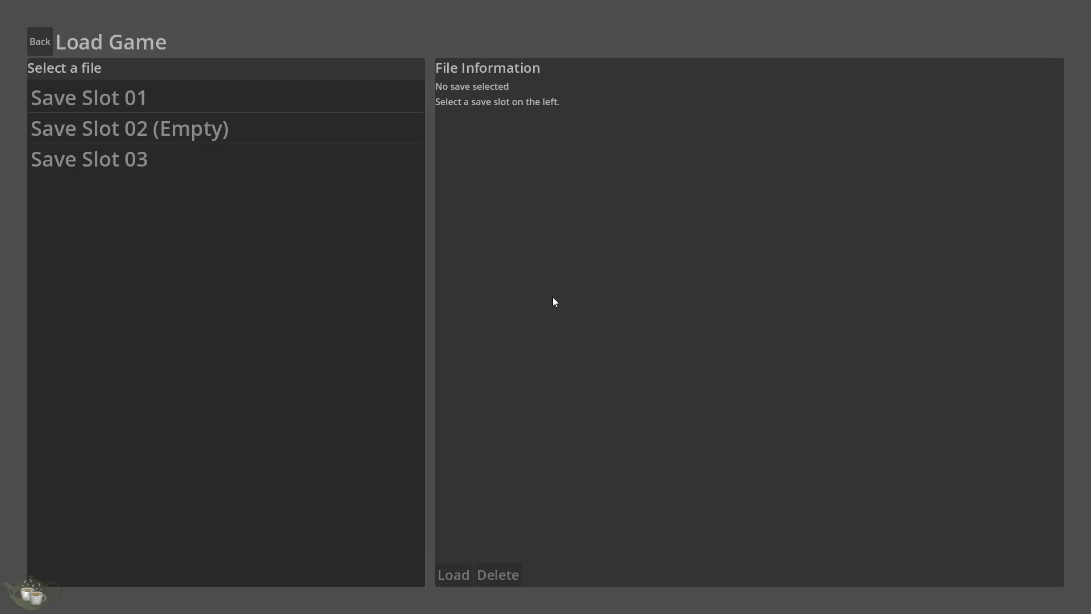
{"action": "left_click", "coordinate": [64, 150]}
{"action": "left_click", "coordinate": [182, 130]}
{"action": "left_click", "coordinate": [165, 97]}
{"action": "left_click", "coordinate": [34, 41]}
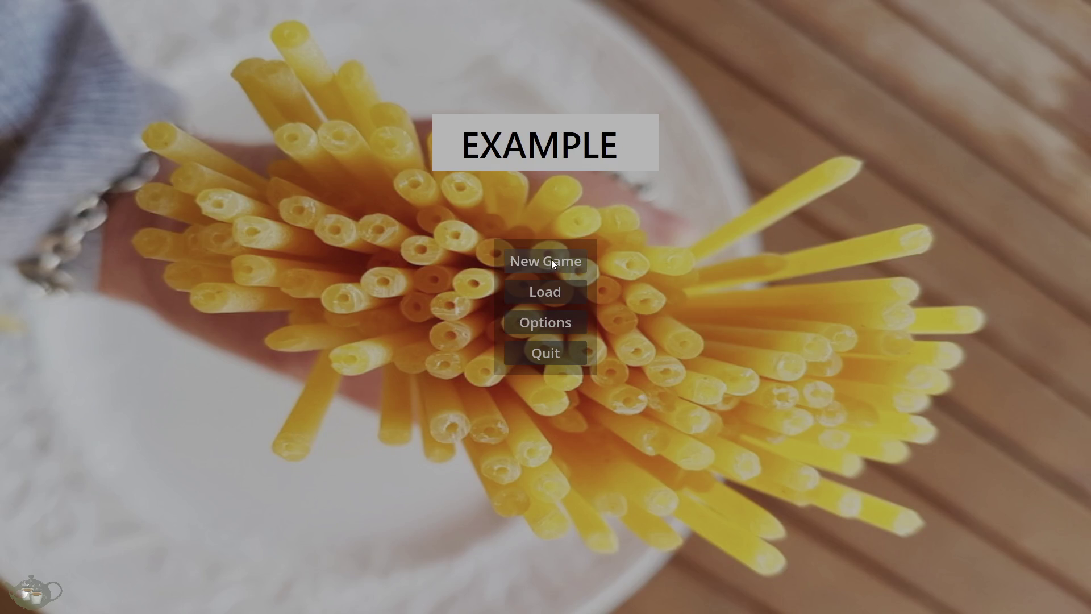
Start a New Game and save it to Slot 1, confirming the overwrite.
{"action": "left_click", "coordinate": [552, 259]}
{"action": "left_click", "coordinate": [1007, 157]}
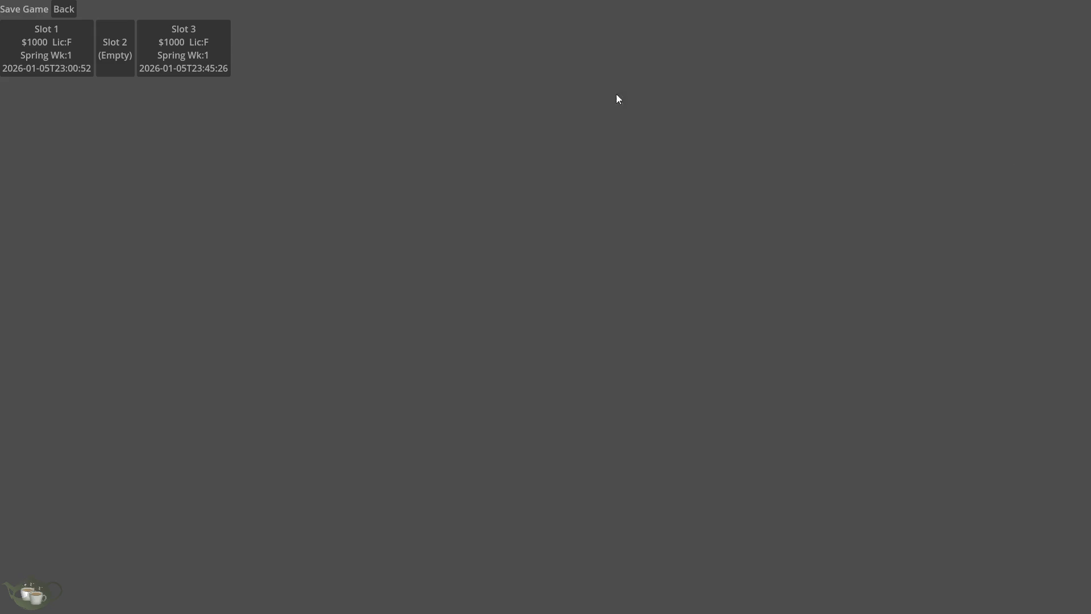
{"action": "left_click", "coordinate": [84, 38]}
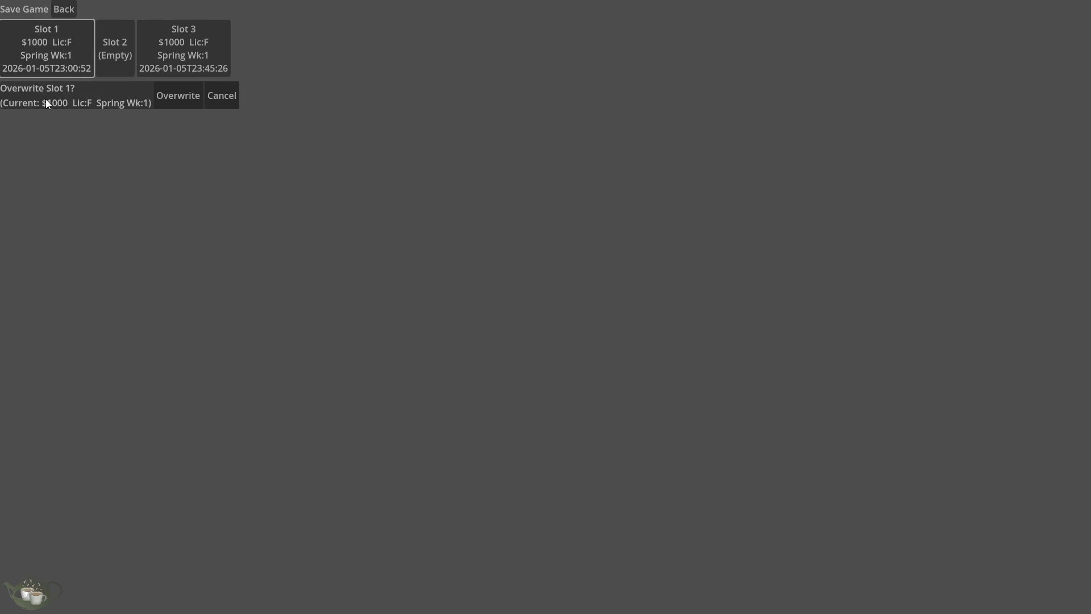
{"action": "left_click", "coordinate": [169, 95]}
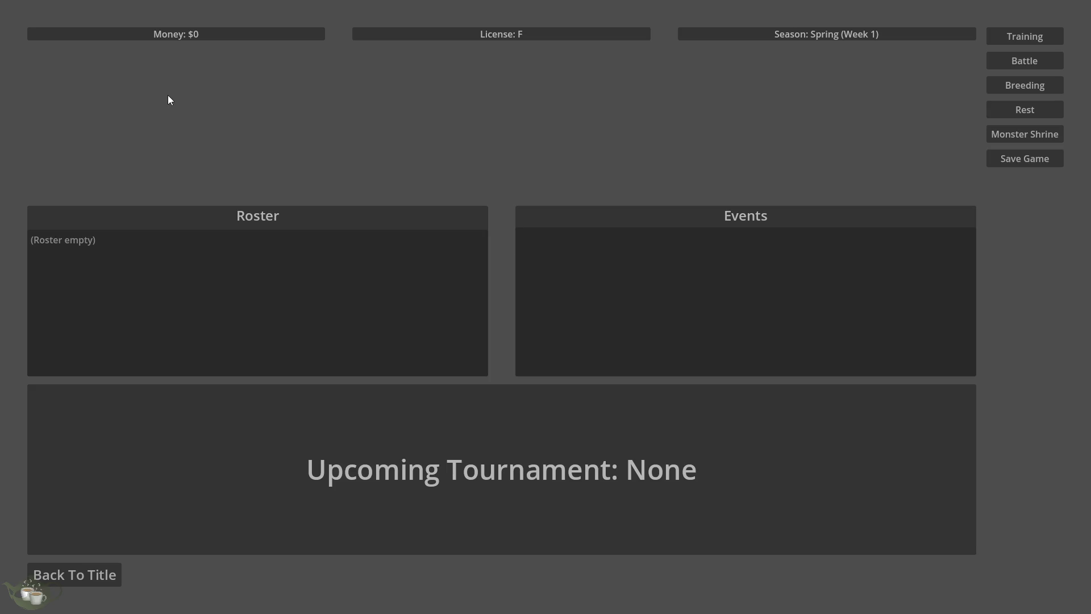
{"action": "left_click", "coordinate": [100, 574]}
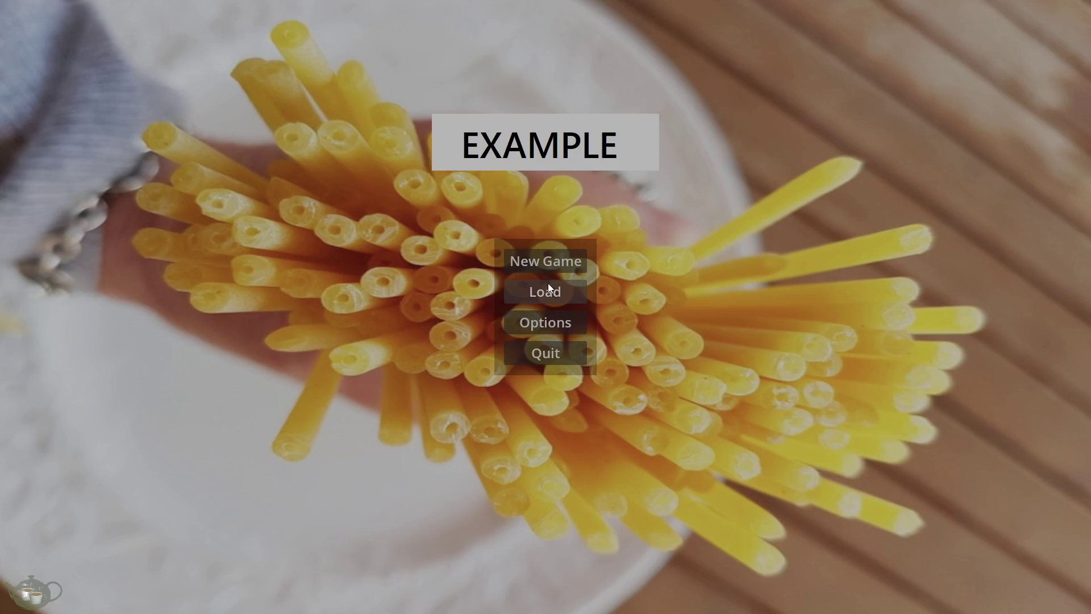
Compare Save Slots 01, 02 and 03 on the Load screen to verify the updated Slot 1.
{"action": "left_click", "coordinate": [547, 284]}
{"action": "left_click", "coordinate": [193, 101]}
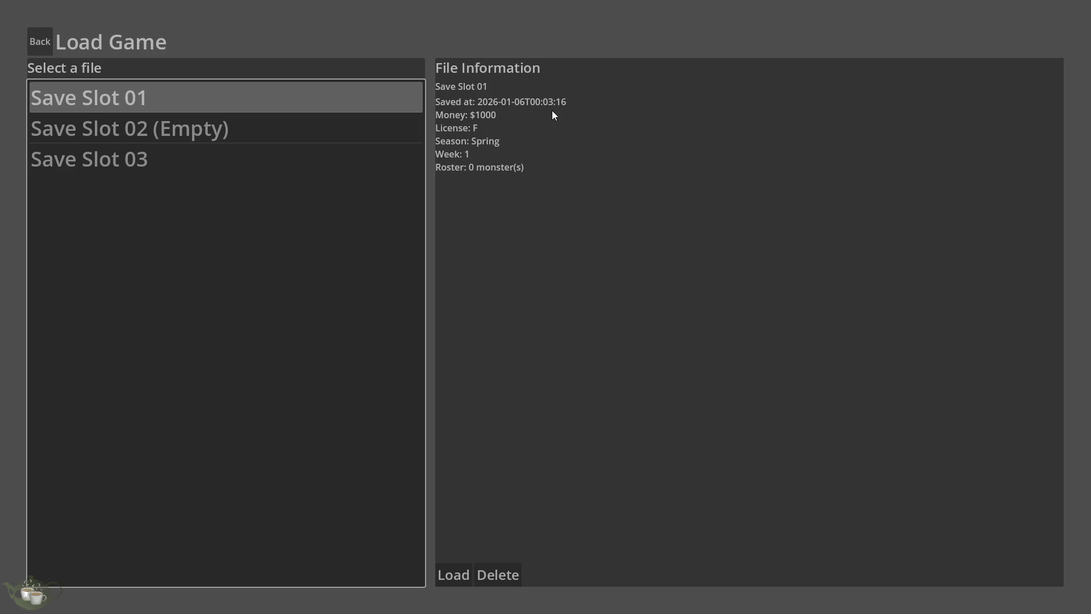
{"action": "left_click", "coordinate": [237, 140]}
{"action": "left_click", "coordinate": [231, 149]}
{"action": "left_click", "coordinate": [241, 93]}
{"action": "left_click", "coordinate": [250, 119]}
{"action": "left_click", "coordinate": [251, 92]}
{"action": "left_click", "coordinate": [40, 41]}
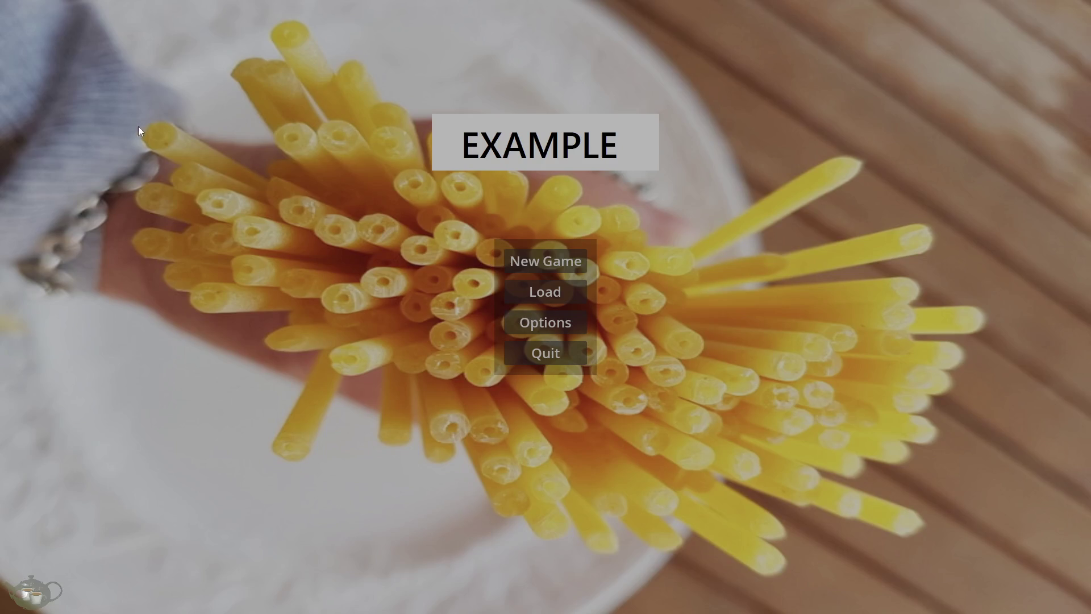
Start another New Game and save it into the empty Slot 2.
{"action": "left_click", "coordinate": [505, 260]}
{"action": "left_click", "coordinate": [1014, 160]}
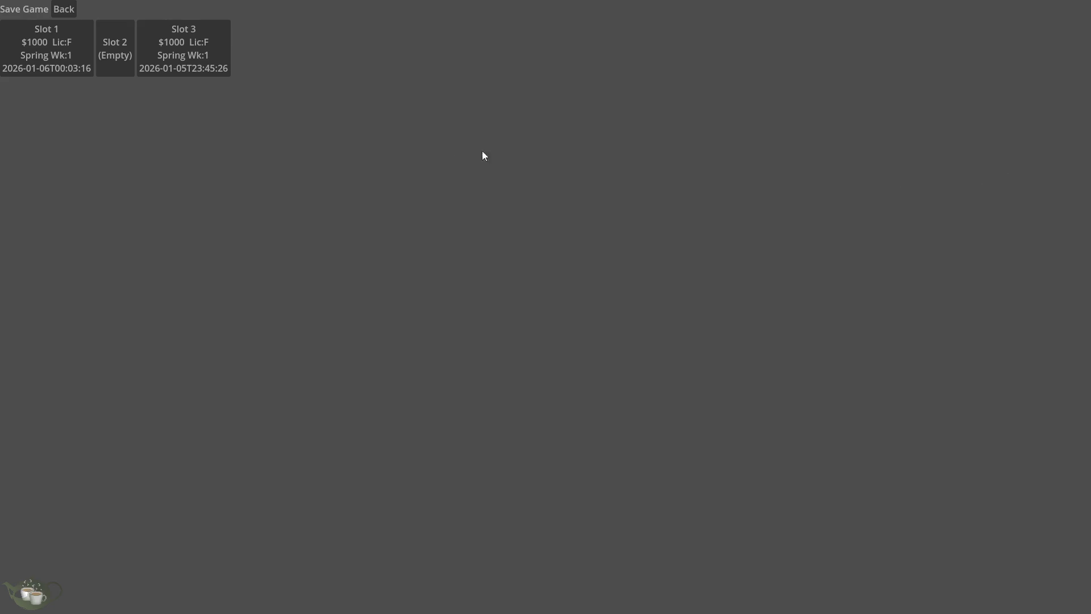
{"action": "left_click", "coordinate": [124, 68]}
{"action": "left_click", "coordinate": [57, 575]}
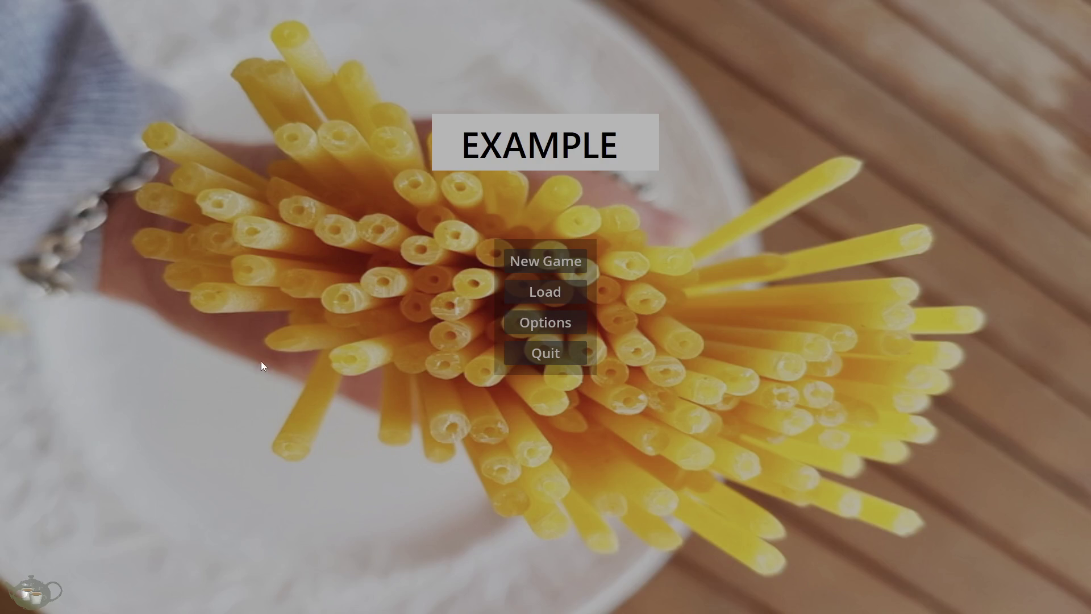
Confirm on the Load screen that Save Slot 02 now holds the new save.
{"action": "left_click", "coordinate": [567, 282]}
{"action": "left_click", "coordinate": [298, 101]}
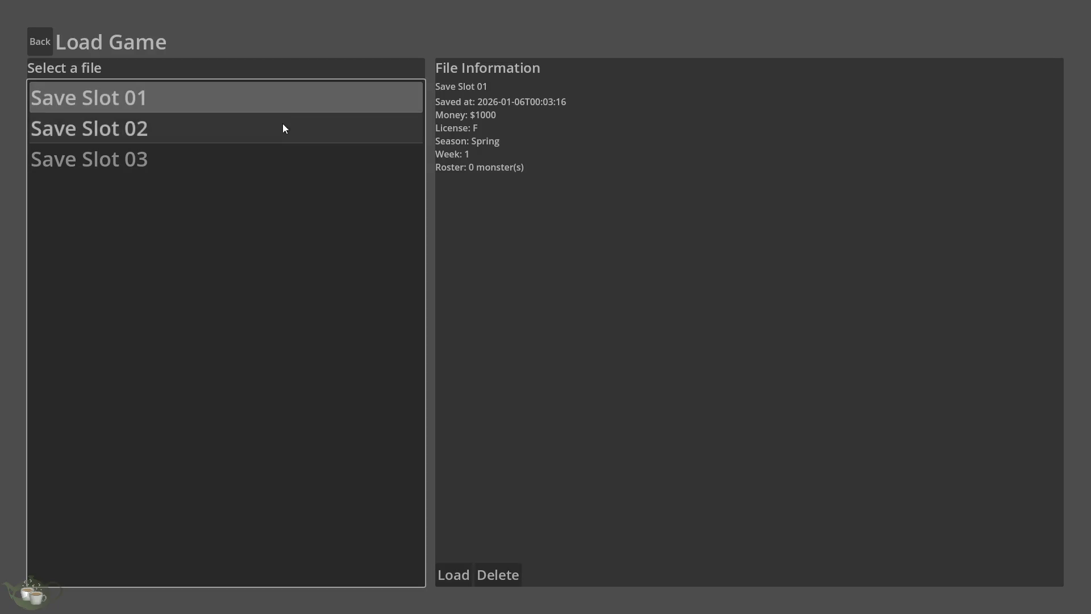
{"action": "left_click", "coordinate": [302, 122]}
{"action": "left_click", "coordinate": [304, 100]}
{"action": "key", "text": "Down"}
{"action": "key", "text": "Up"}
Review the details of all three filled load slots, then quit the game.
{"action": "left_click", "coordinate": [262, 128]}
{"action": "left_click", "coordinate": [255, 161]}
{"action": "left_click", "coordinate": [254, 95]}
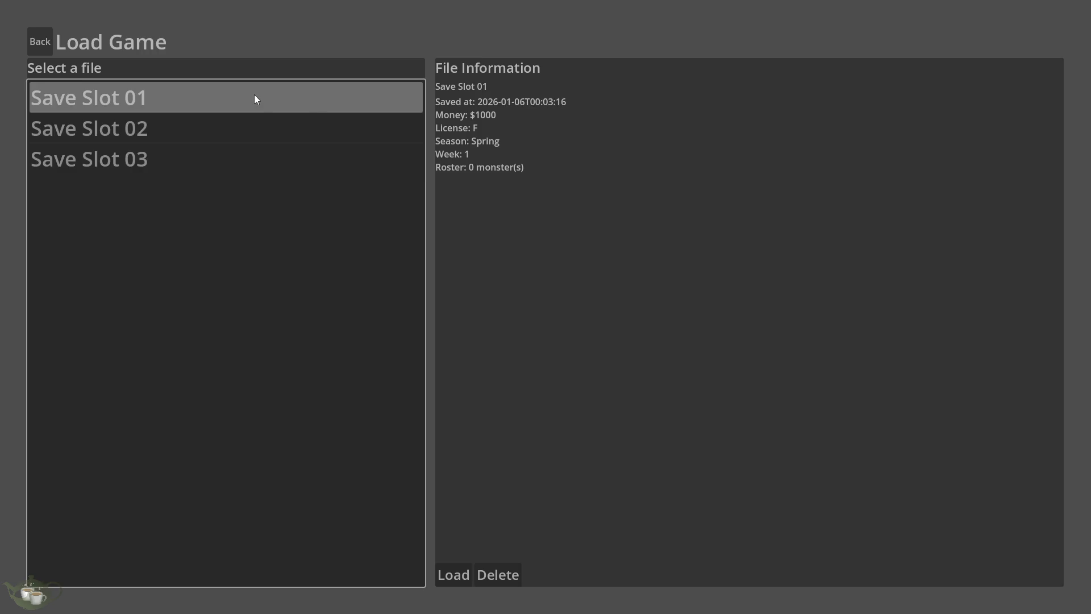
{"action": "left_click", "coordinate": [241, 128]}
{"action": "left_click", "coordinate": [253, 149]}
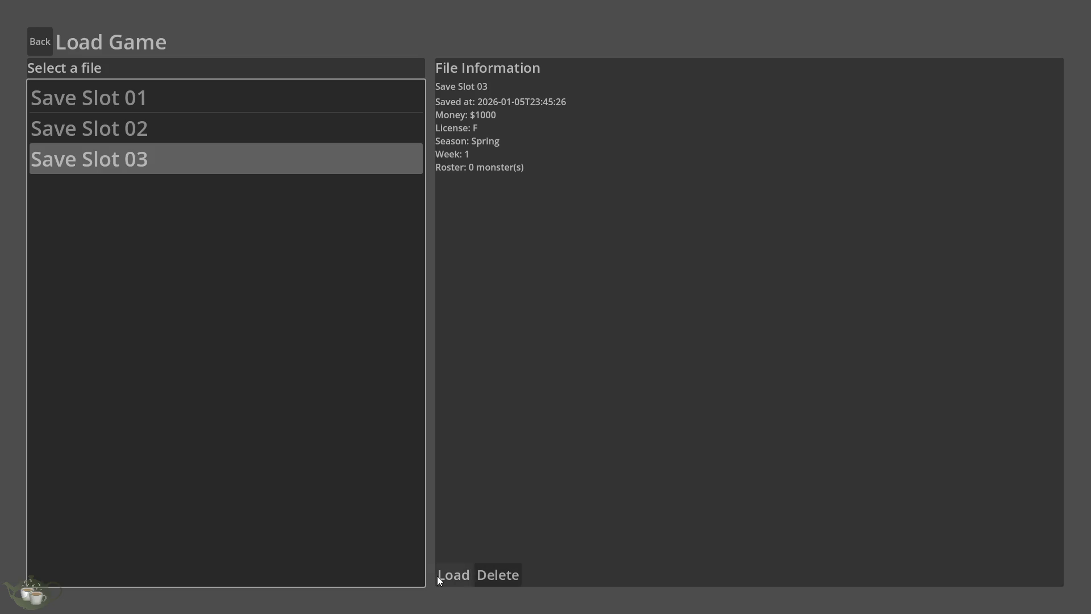
{"action": "left_click", "coordinate": [54, 39]}
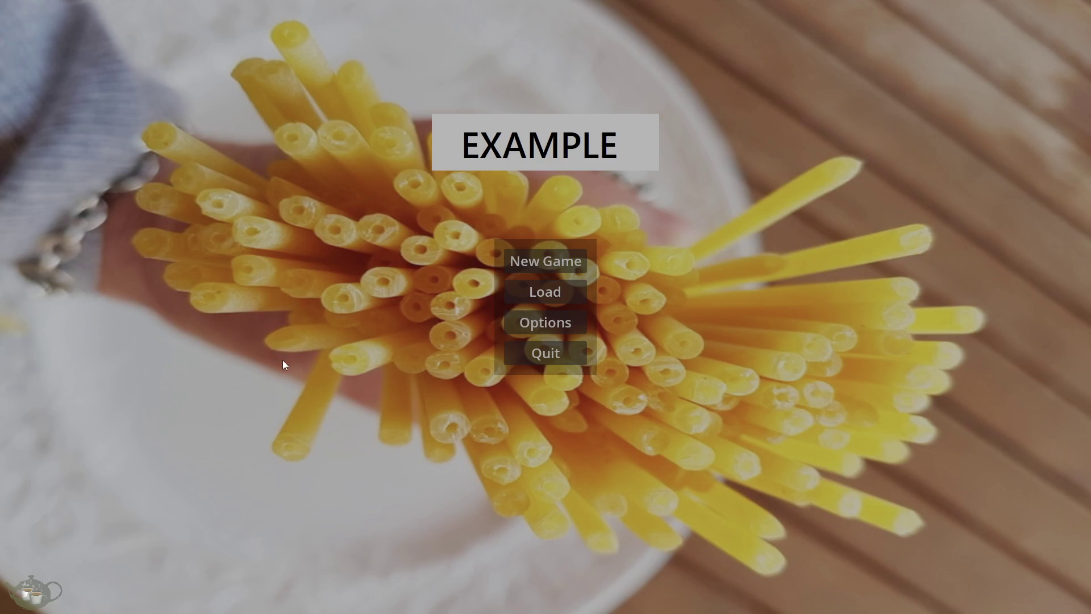
{"action": "left_click", "coordinate": [582, 359]}
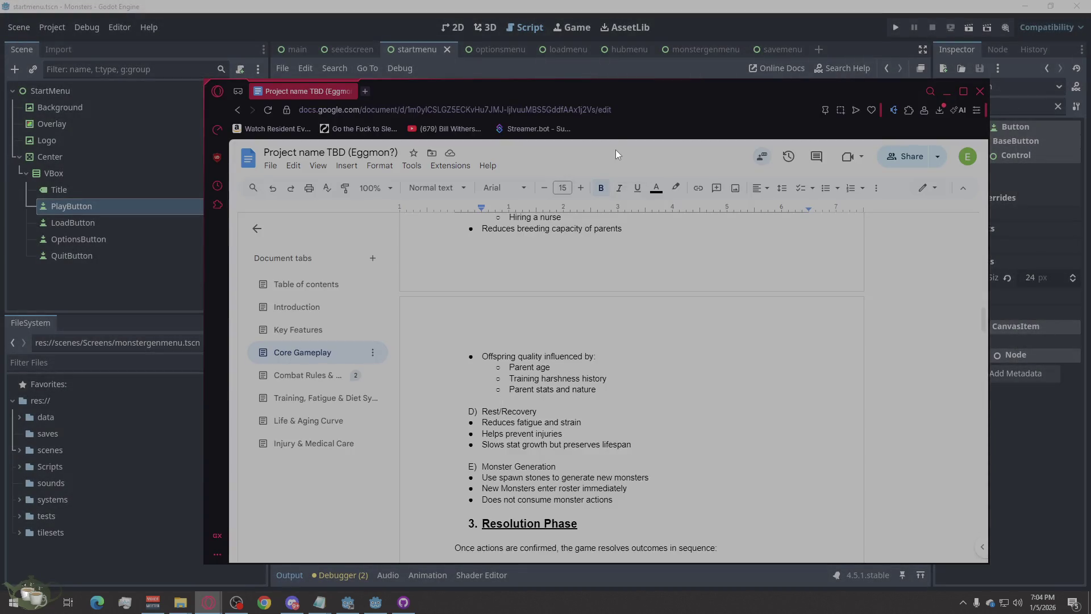
Maximize the design document window and go to its Introduction tab via Table of contents.
{"action": "double_click", "coordinate": [598, 90]}
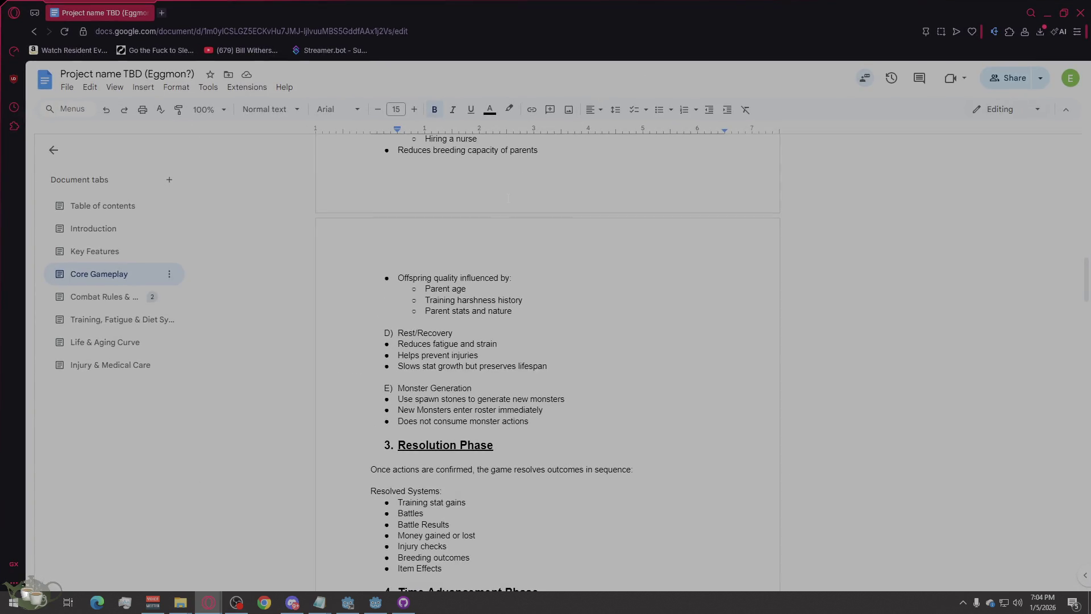
{"action": "scroll", "coordinate": [538, 307], "scroll_direction": "up", "scroll_amount": 15}
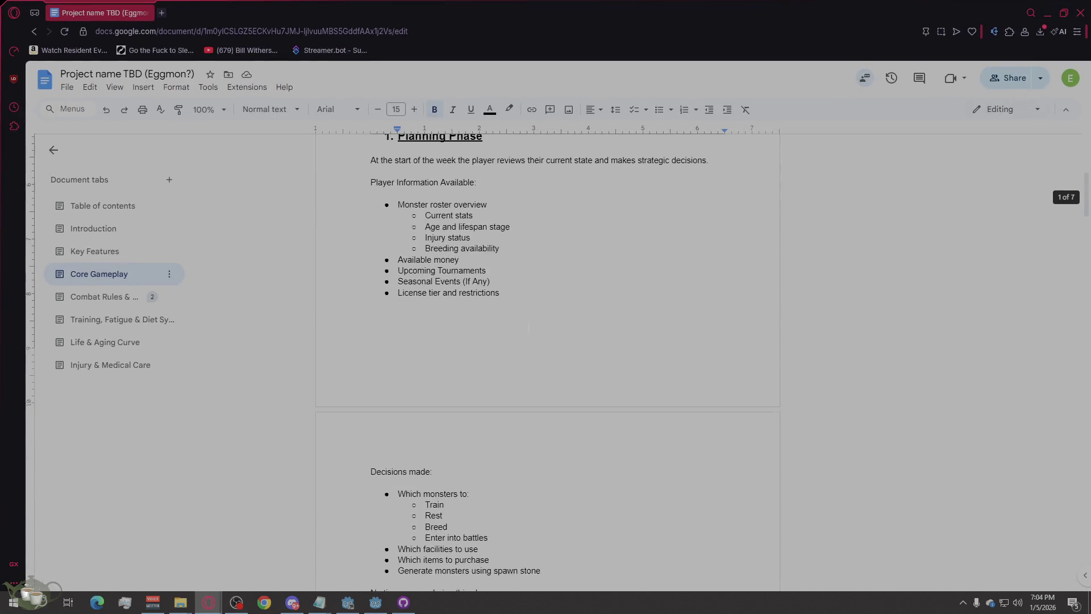
{"action": "left_click", "coordinate": [80, 209]}
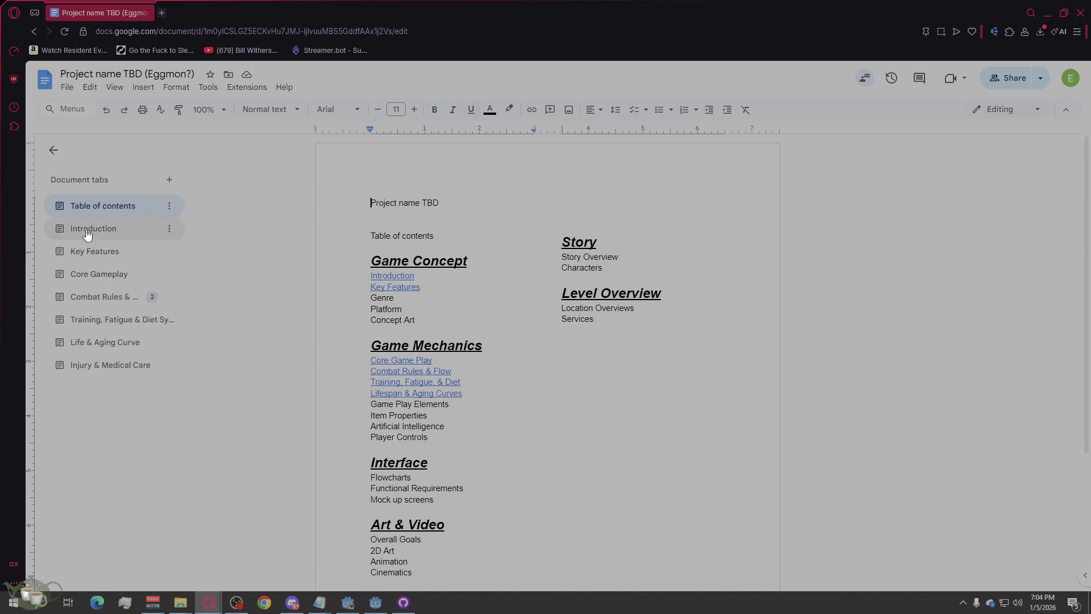
{"action": "left_click", "coordinate": [87, 230]}
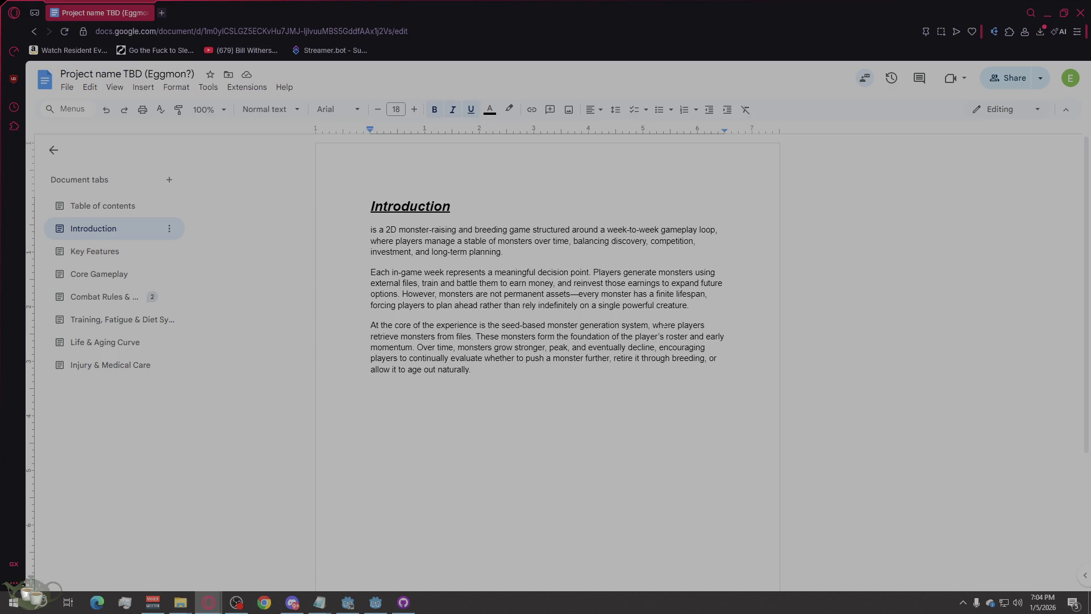
{"action": "mouse_move", "coordinate": [803, 355]}
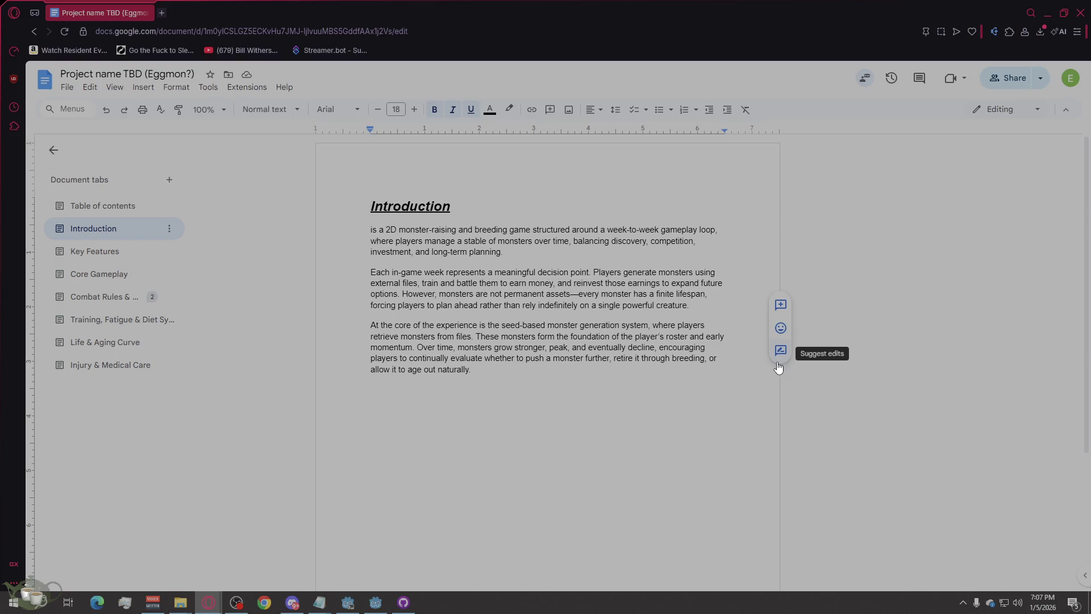
Move from the Introduction to the Training, Fatigue & Diet tab.
{"action": "left_click", "coordinate": [111, 320]}
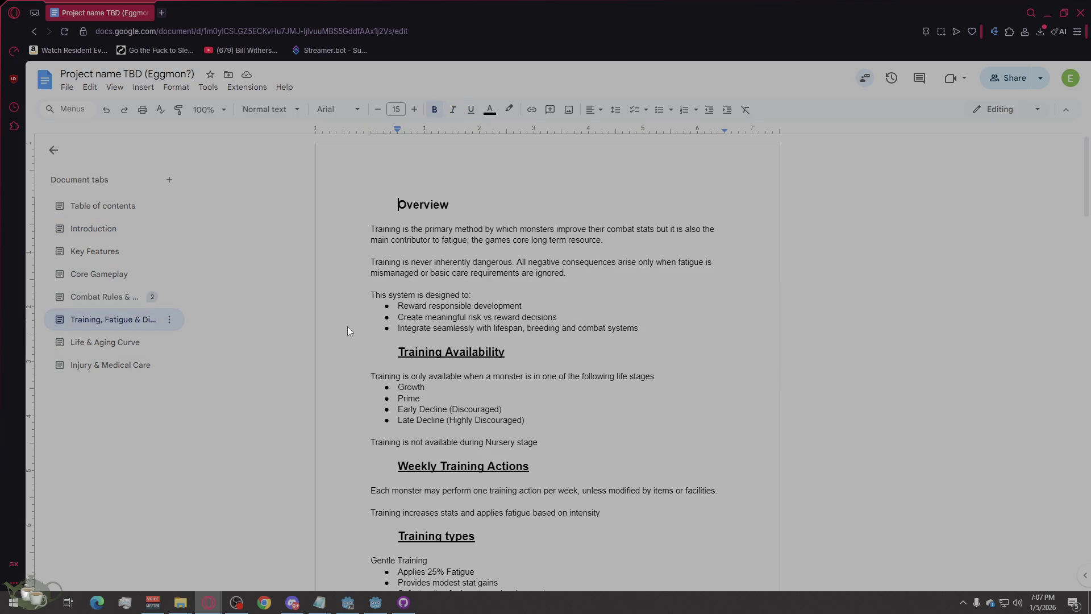
Scroll down through the Training, Fatigue & Diet tab's sections.
{"action": "scroll", "coordinate": [305, 357], "scroll_direction": "down", "scroll_amount": 15}
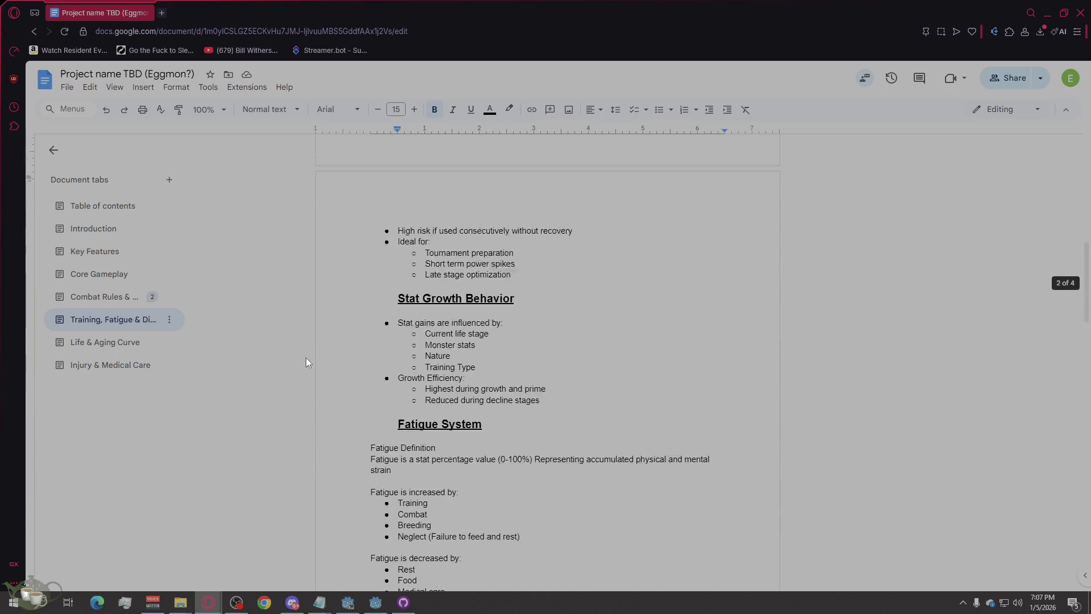
{"action": "scroll", "coordinate": [282, 366], "scroll_direction": "down", "scroll_amount": 11}
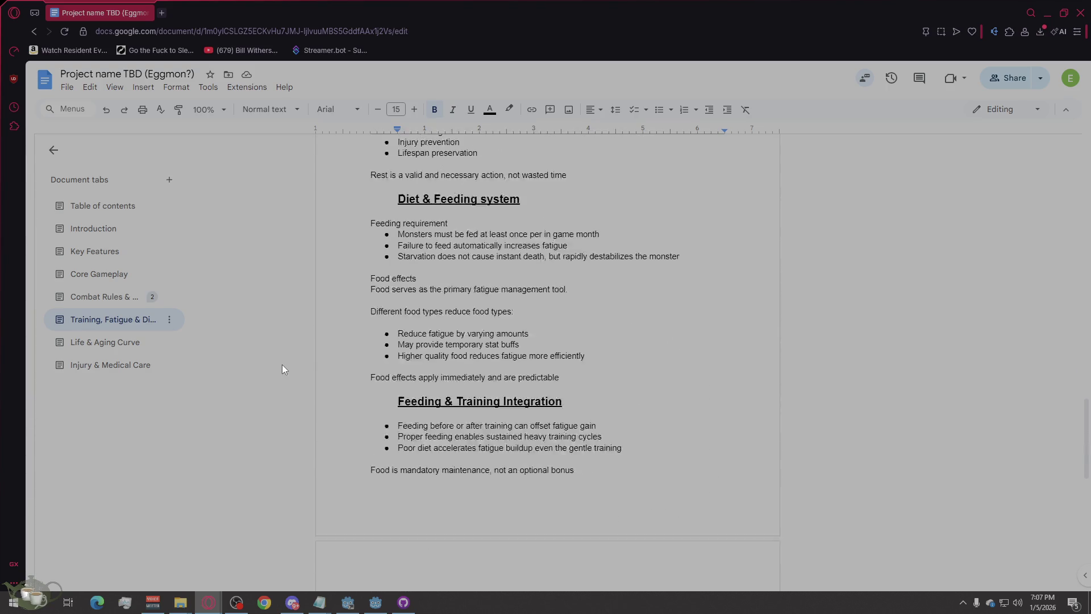
{"action": "scroll", "coordinate": [282, 364], "scroll_direction": "down", "scroll_amount": 5}
{"action": "scroll", "coordinate": [265, 371], "scroll_direction": "down", "scroll_amount": 3}
Open the Life & Aging Curve tab and read down through it.
{"action": "left_click", "coordinate": [134, 342]}
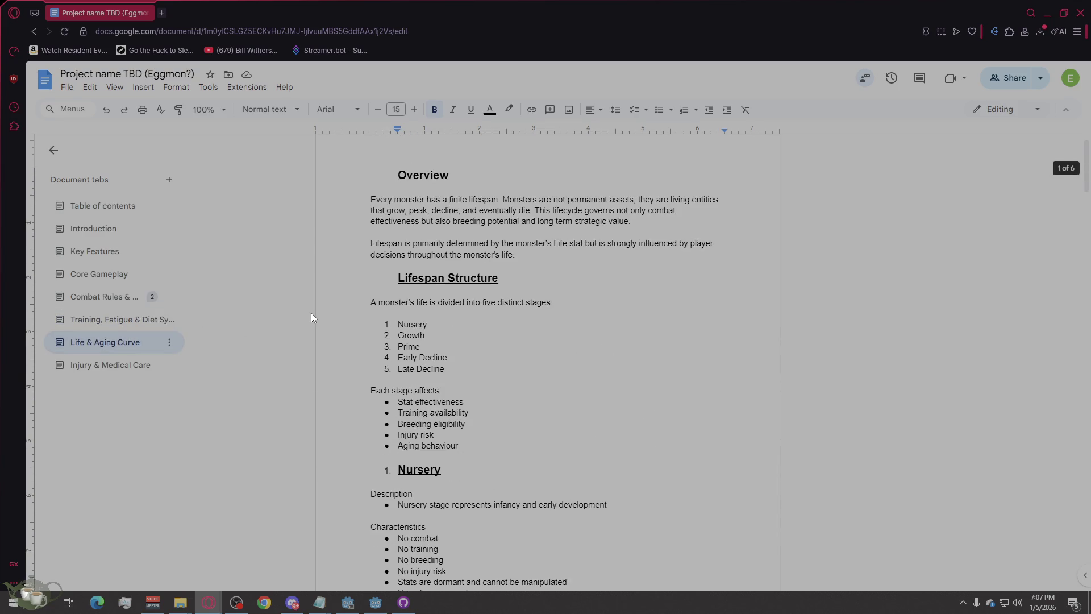
{"action": "scroll", "coordinate": [311, 317], "scroll_direction": "down", "scroll_amount": 2}
{"action": "scroll", "coordinate": [301, 320], "scroll_direction": "down", "scroll_amount": 4}
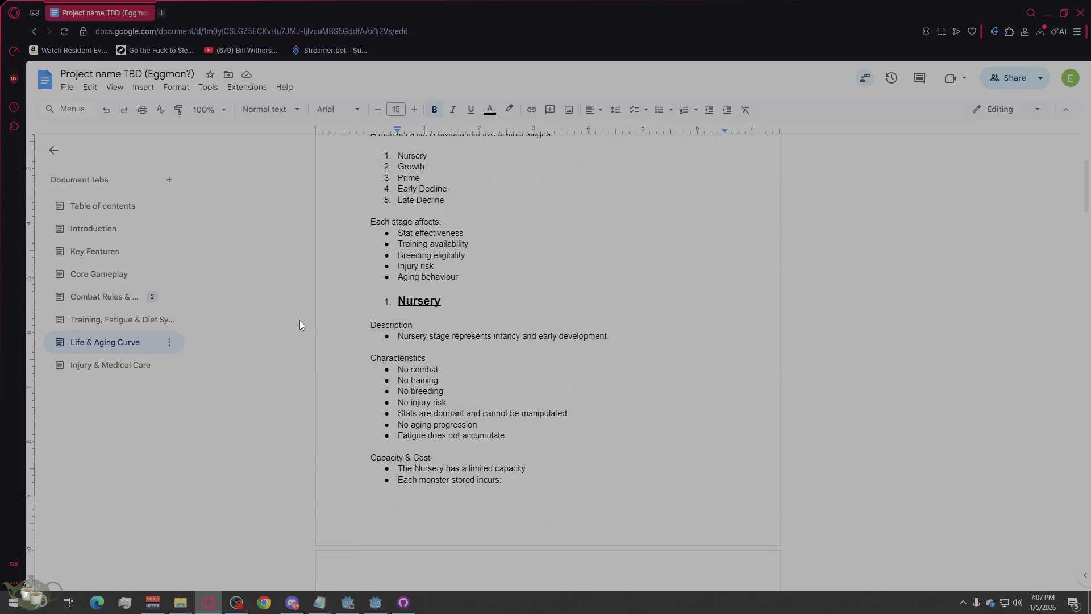
{"action": "scroll", "coordinate": [299, 319], "scroll_direction": "up", "scroll_amount": 5}
{"action": "scroll", "coordinate": [291, 332], "scroll_direction": "down", "scroll_amount": 10}
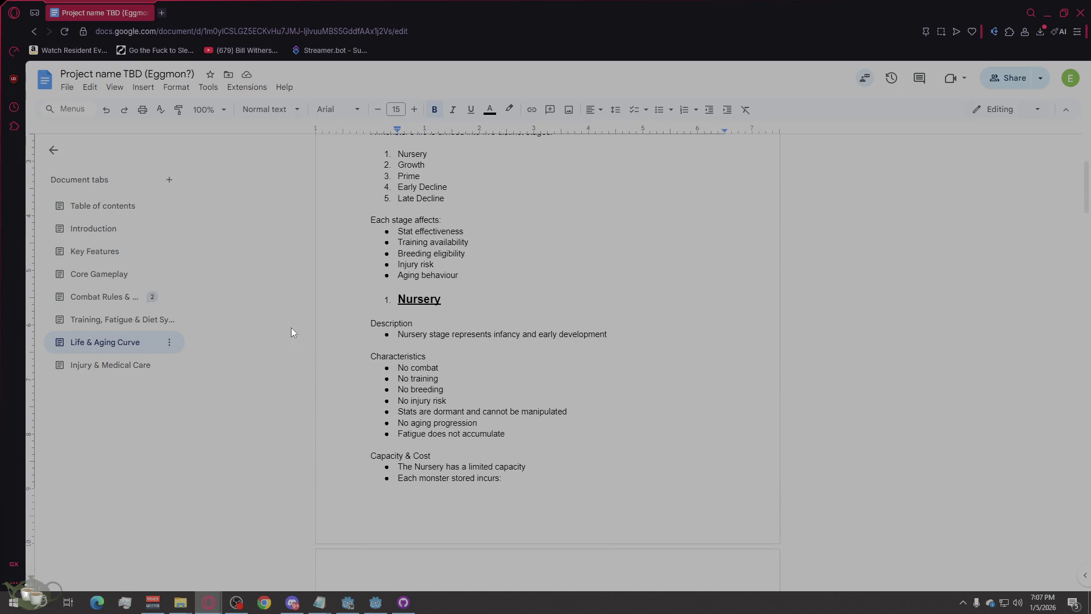
{"action": "scroll", "coordinate": [275, 342], "scroll_direction": "down", "scroll_amount": 3}
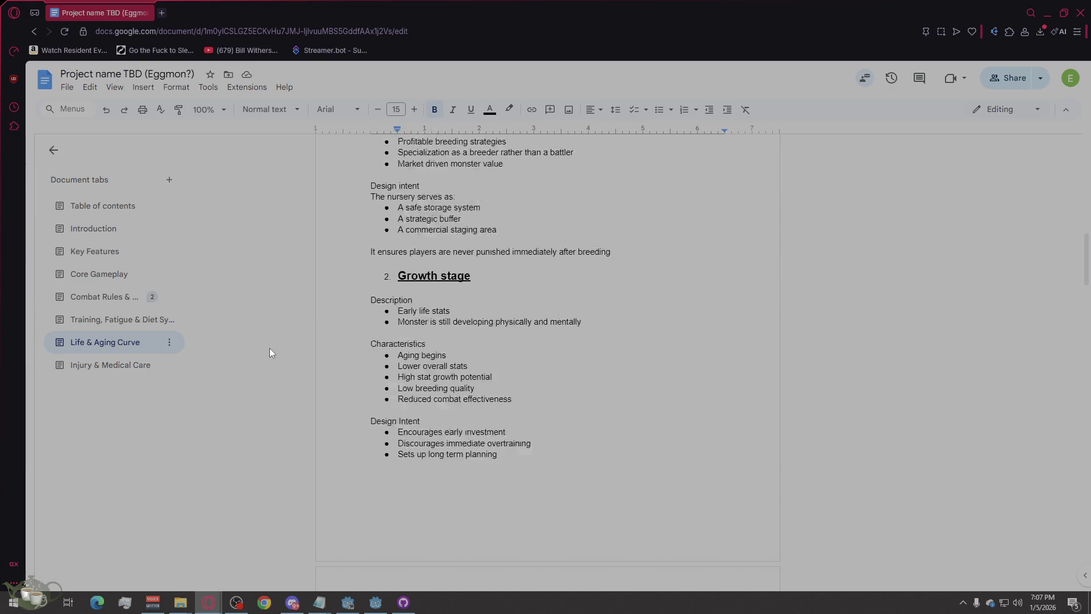
{"action": "scroll", "coordinate": [268, 348], "scroll_direction": "down", "scroll_amount": 4}
{"action": "scroll", "coordinate": [260, 357], "scroll_direction": "down", "scroll_amount": 7}
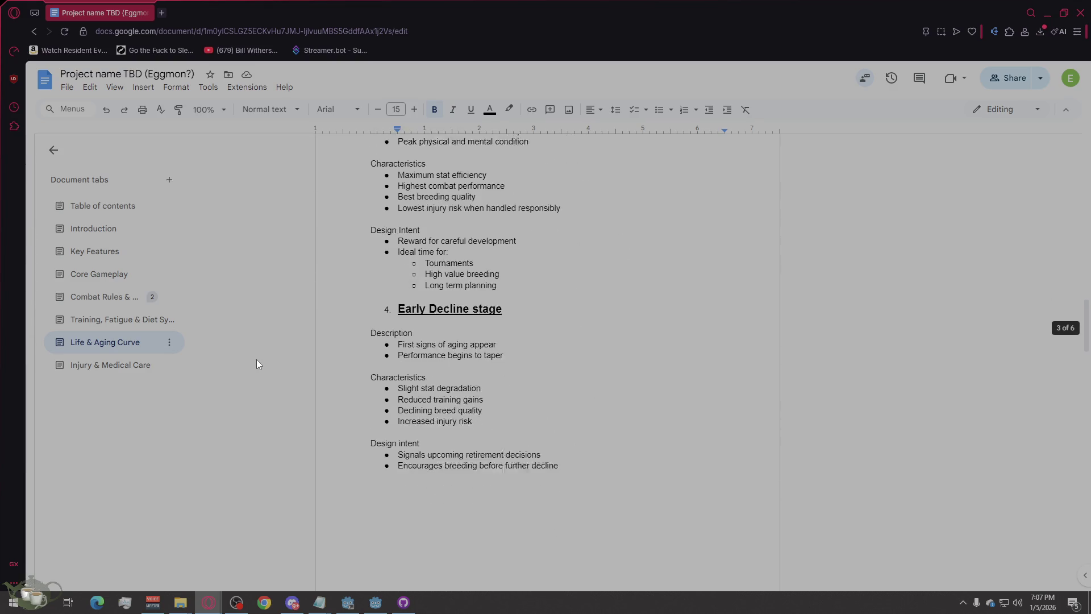
{"action": "scroll", "coordinate": [389, 358], "scroll_direction": "down", "scroll_amount": 8}
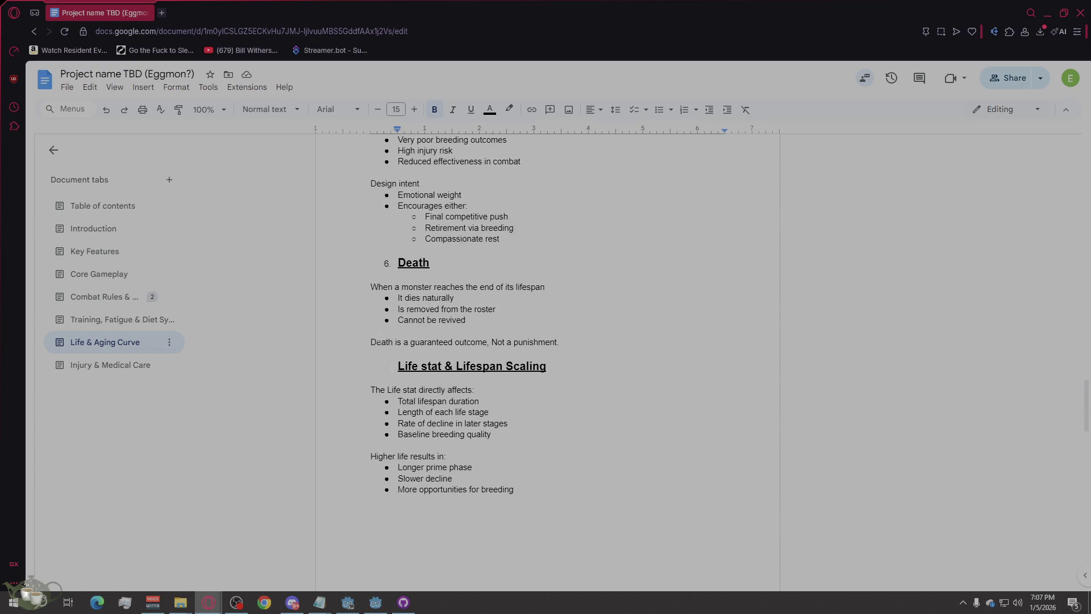
{"action": "scroll", "coordinate": [387, 352], "scroll_direction": "down", "scroll_amount": 10}
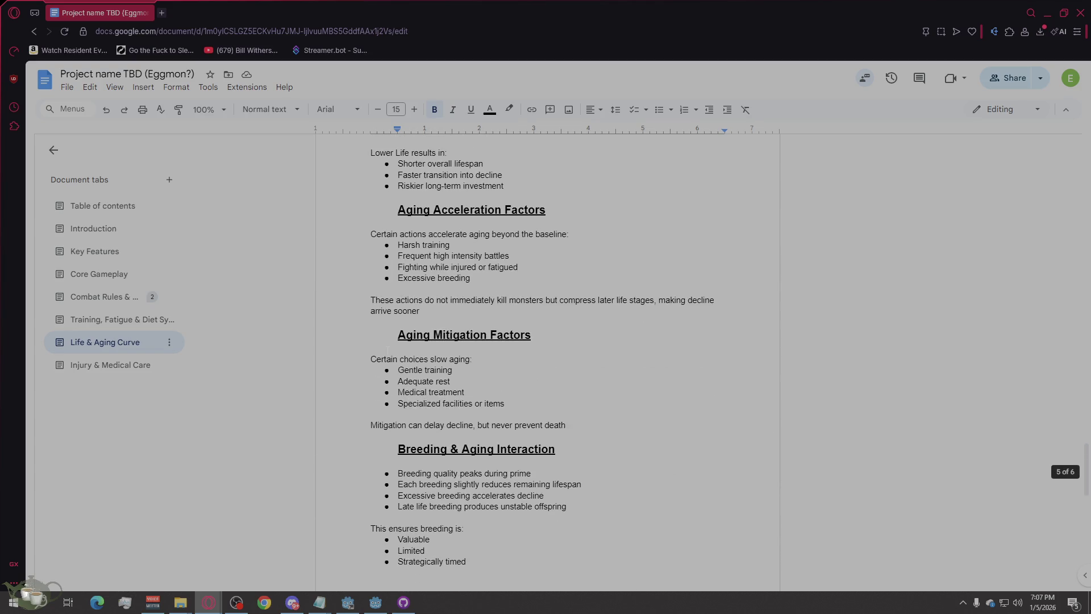
Highlight and deselect the breeding and aging text, then finish reading the tab.
{"action": "mouse_move", "coordinate": [430, 278]}
{"action": "left_mouse_down"}
{"action": "mouse_move", "coordinate": [464, 281]}
{"action": "mouse_move", "coordinate": [376, 348]}
{"action": "mouse_move", "coordinate": [464, 359]}
{"action": "left_mouse_up"}
{"action": "left_click", "coordinate": [603, 369]}
{"action": "scroll", "coordinate": [604, 368], "scroll_direction": "down", "scroll_amount": 2}
{"action": "scroll", "coordinate": [603, 369], "scroll_direction": "down", "scroll_amount": 3}
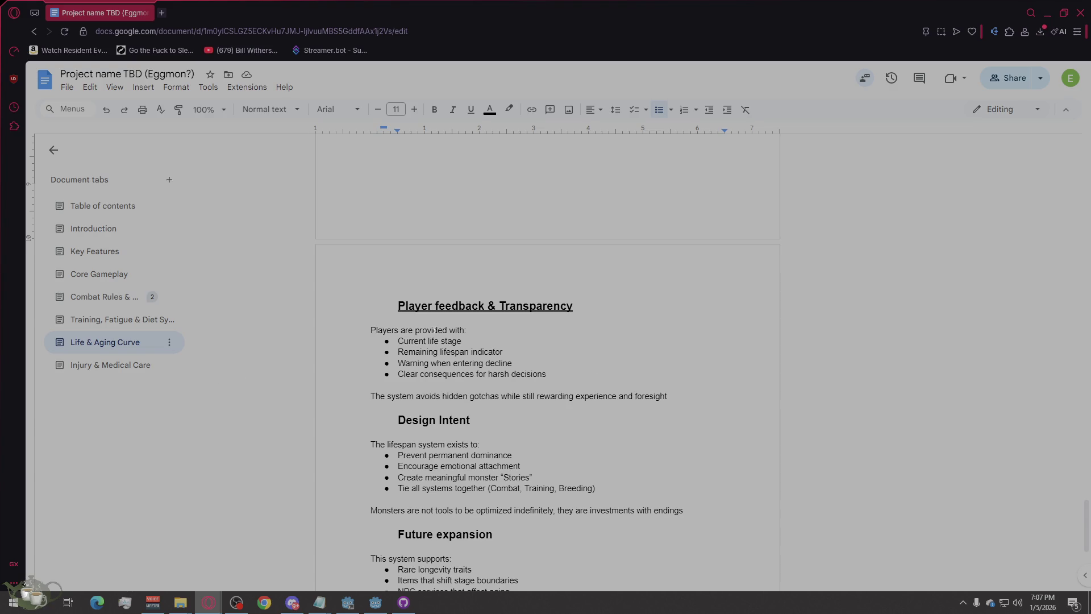
{"action": "scroll", "coordinate": [390, 335], "scroll_direction": "down", "scroll_amount": 6}
{"action": "scroll", "coordinate": [390, 335], "scroll_direction": "up", "scroll_amount": 6}
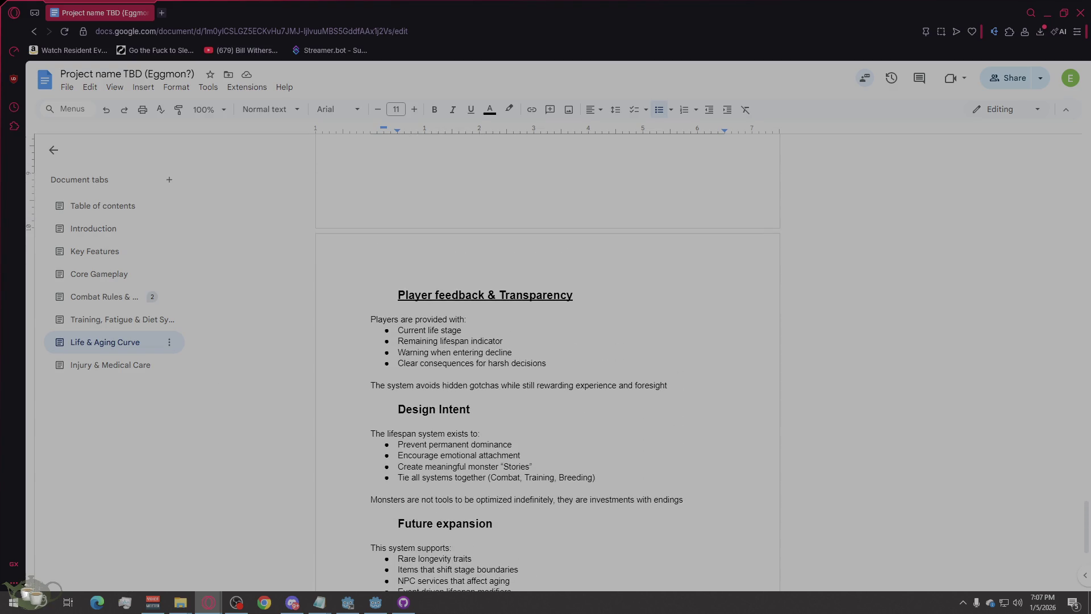
Jump via Combat Rules & Flow to the Core Gameplay tab's weekly phase rules.
{"action": "left_click", "coordinate": [97, 296]}
{"action": "left_click", "coordinate": [100, 274]}
{"action": "scroll", "coordinate": [604, 296], "scroll_direction": "down", "scroll_amount": 20}
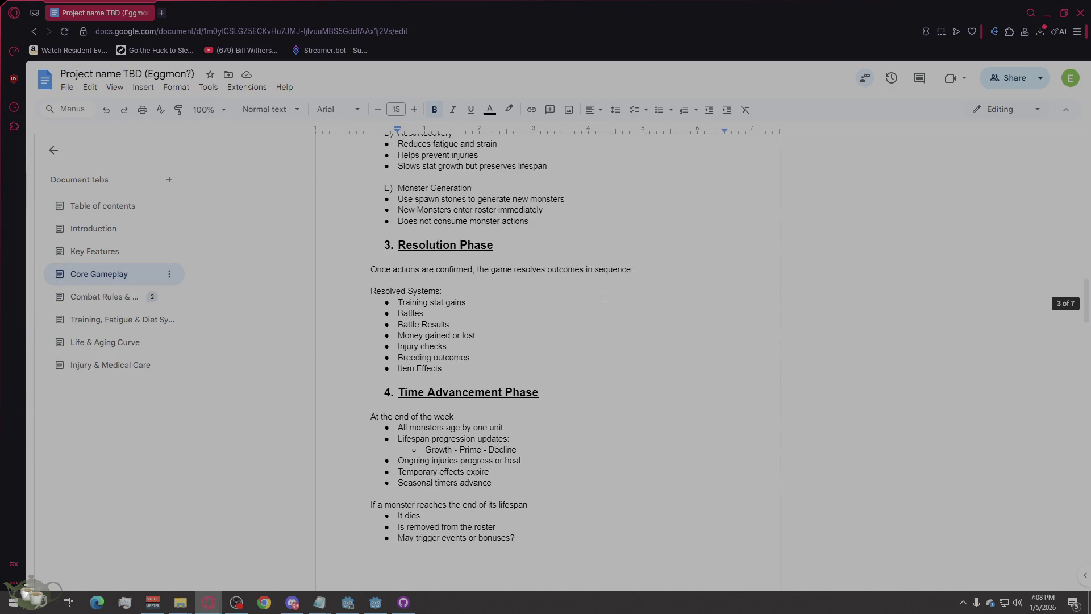
Scroll further down the Core Gameplay tab's phase rules.
{"action": "scroll", "coordinate": [605, 297], "scroll_direction": "down", "scroll_amount": 5}
{"action": "scroll", "coordinate": [604, 296], "scroll_direction": "down", "scroll_amount": 7}
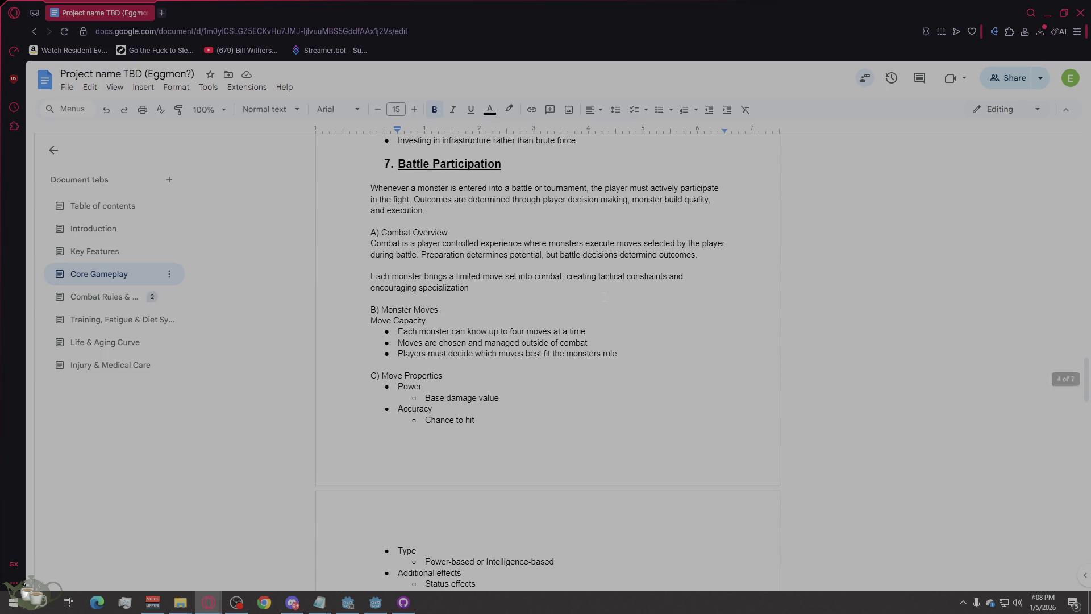
{"action": "scroll", "coordinate": [604, 296], "scroll_direction": "down", "scroll_amount": 10}
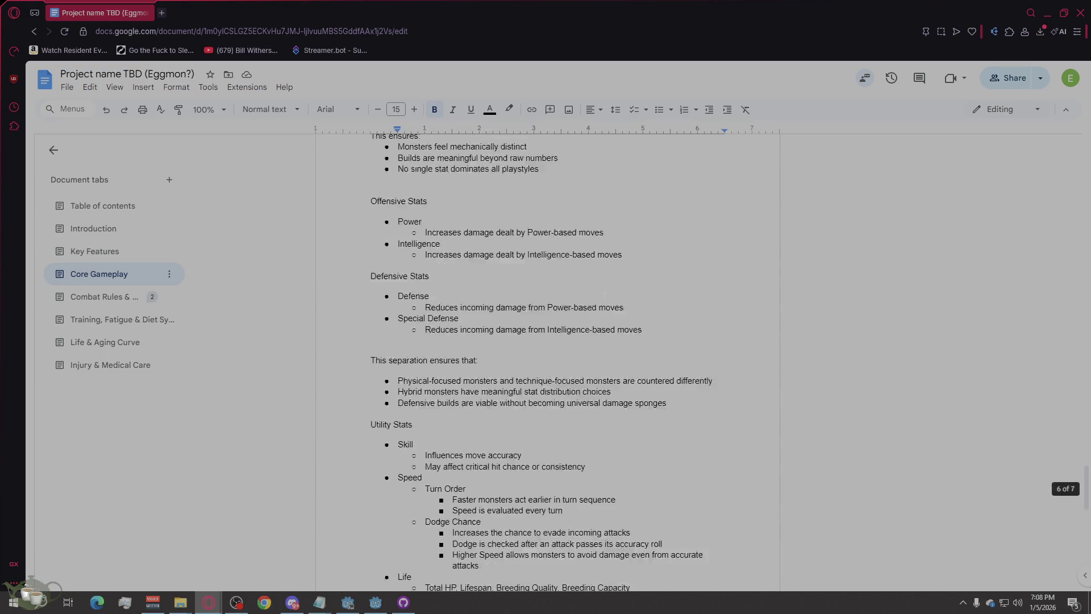
{"action": "scroll", "coordinate": [604, 296], "scroll_direction": "down", "scroll_amount": 12}
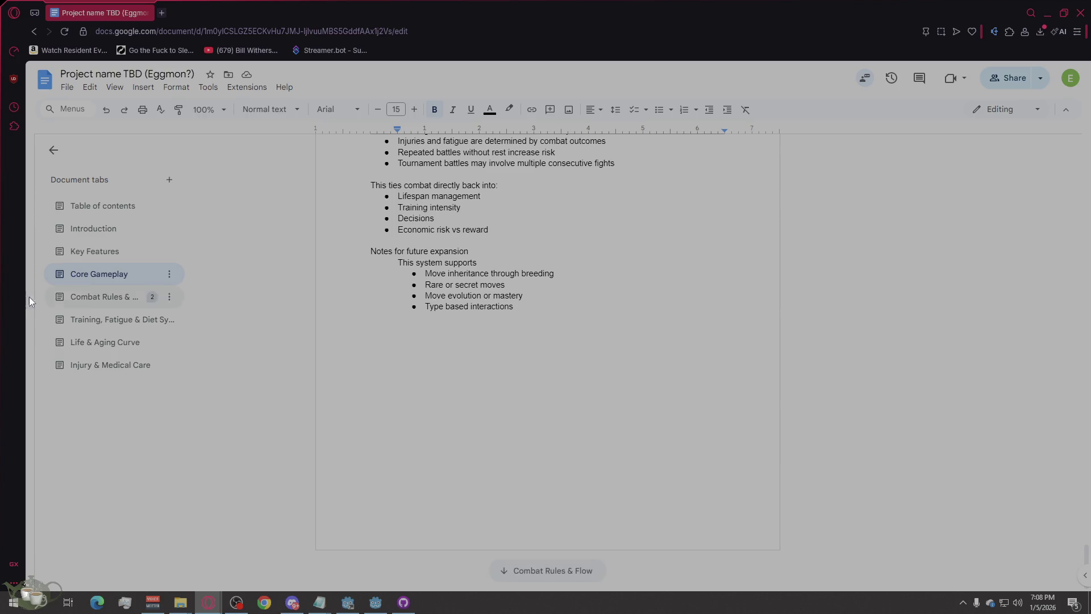
Switch to the Key Features tab and scroll through it.
{"action": "left_click", "coordinate": [93, 251]}
{"action": "scroll", "coordinate": [649, 320], "scroll_direction": "down", "scroll_amount": 3}
{"action": "scroll", "coordinate": [649, 320], "scroll_direction": "down", "scroll_amount": 7}
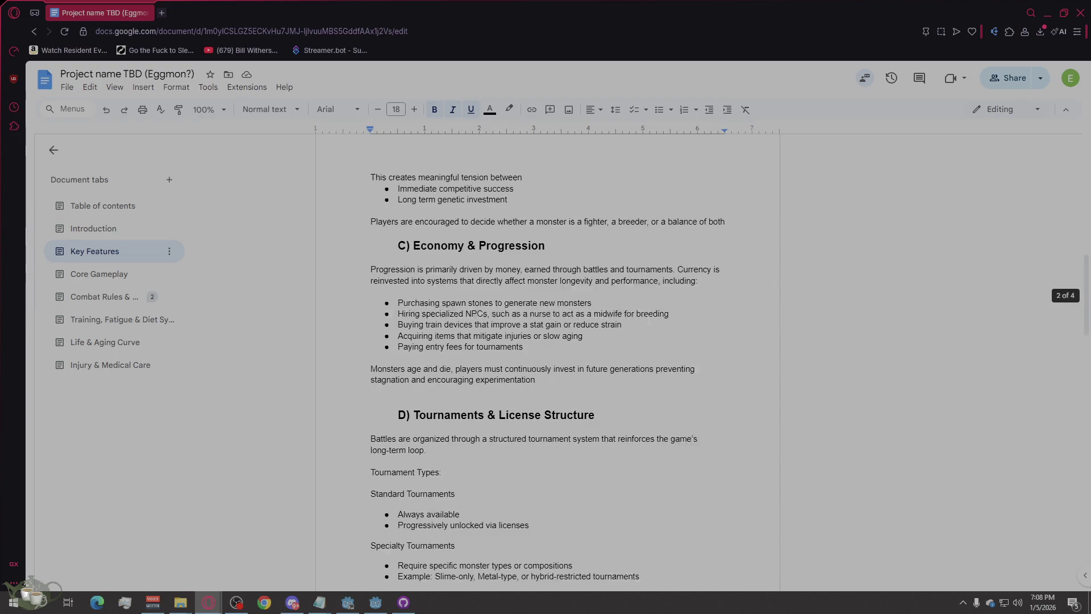
{"action": "scroll", "coordinate": [649, 320], "scroll_direction": "down", "scroll_amount": 7}
{"action": "scroll", "coordinate": [648, 320], "scroll_direction": "down", "scroll_amount": 13}
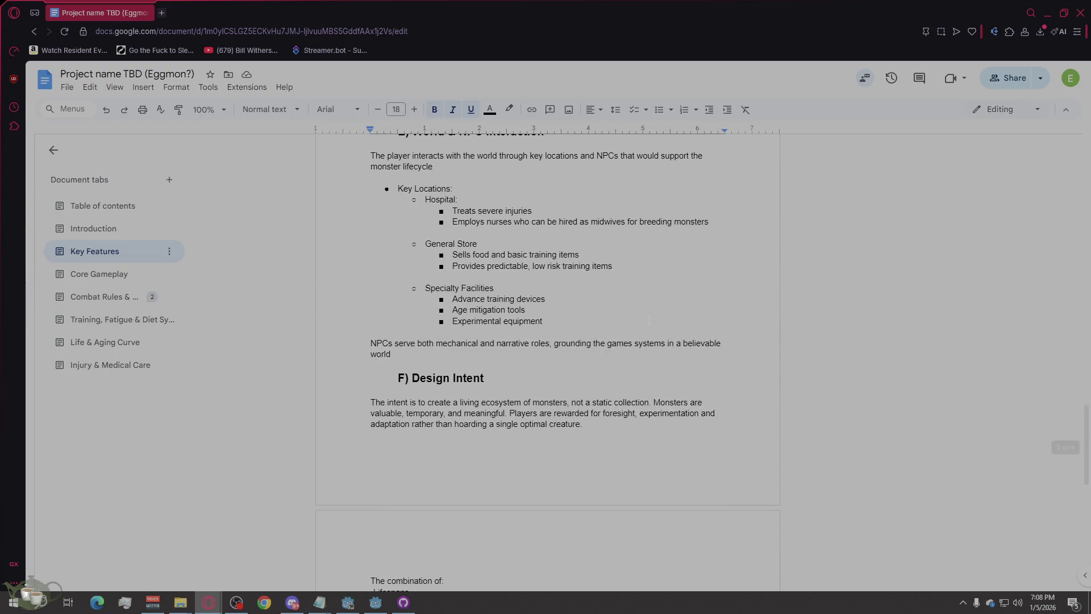
Return to the Core Gameplay tab and read down through it again.
{"action": "left_click", "coordinate": [90, 278]}
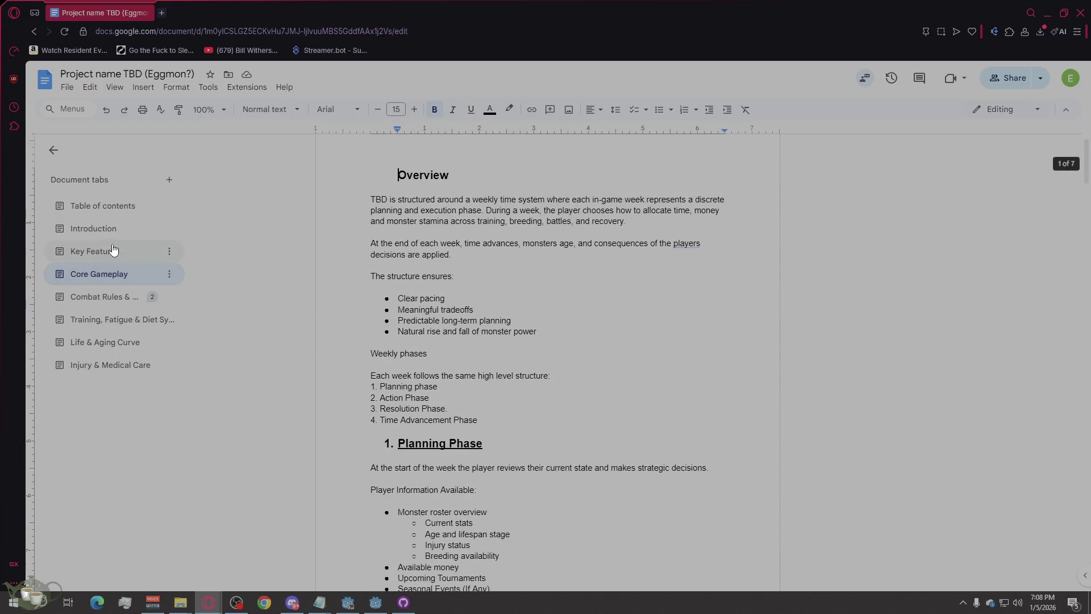
{"action": "scroll", "coordinate": [625, 301], "scroll_direction": "down", "scroll_amount": 12}
{"action": "scroll", "coordinate": [625, 301], "scroll_direction": "down", "scroll_amount": 20}
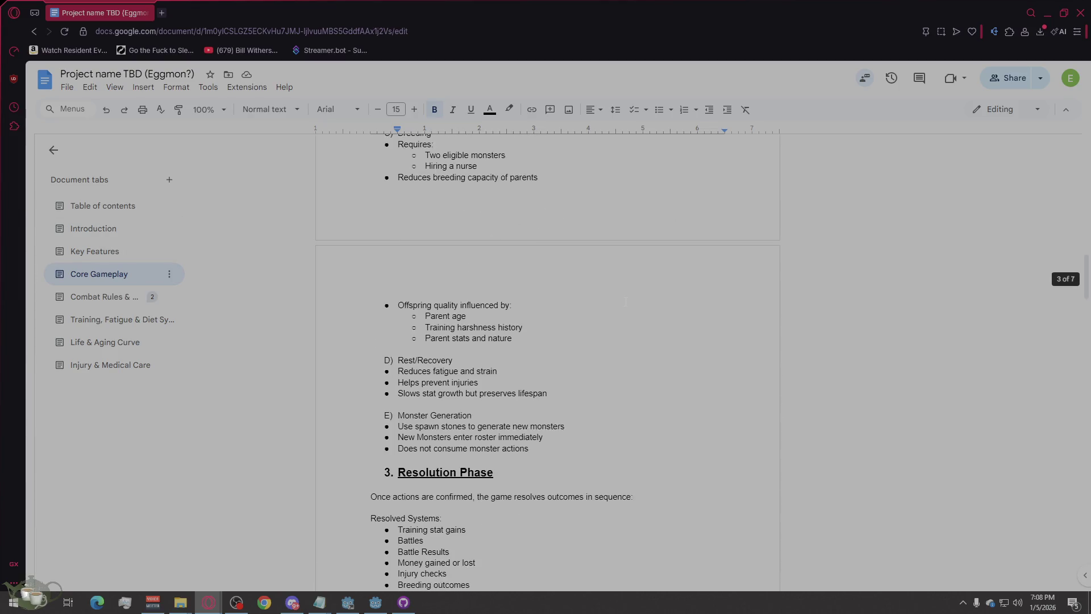
{"action": "scroll", "coordinate": [625, 302], "scroll_direction": "down", "scroll_amount": 20}
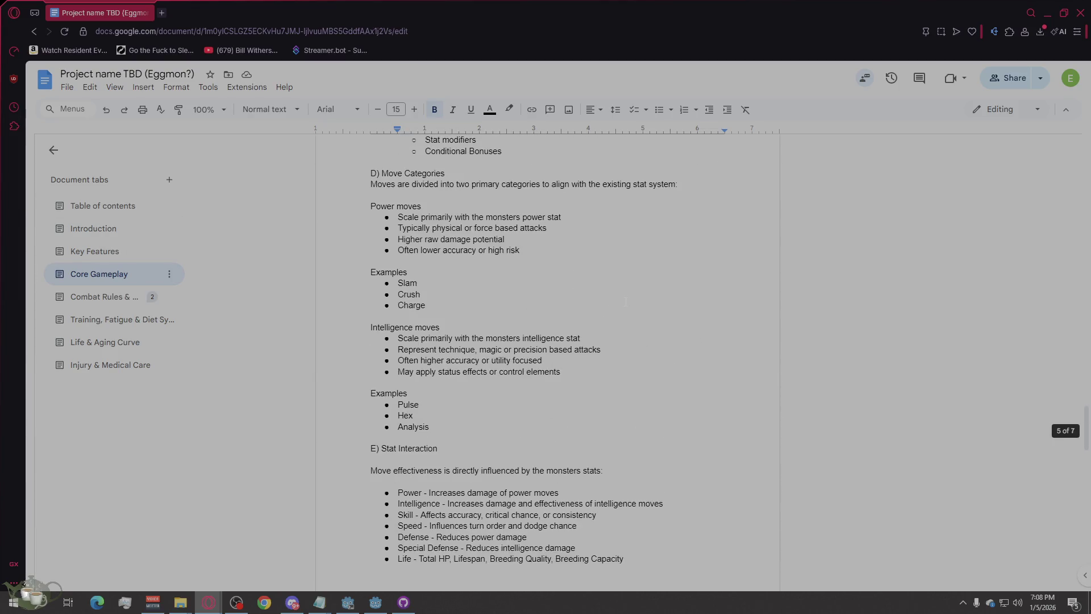
{"action": "scroll", "coordinate": [626, 302], "scroll_direction": "down", "scroll_amount": 15}
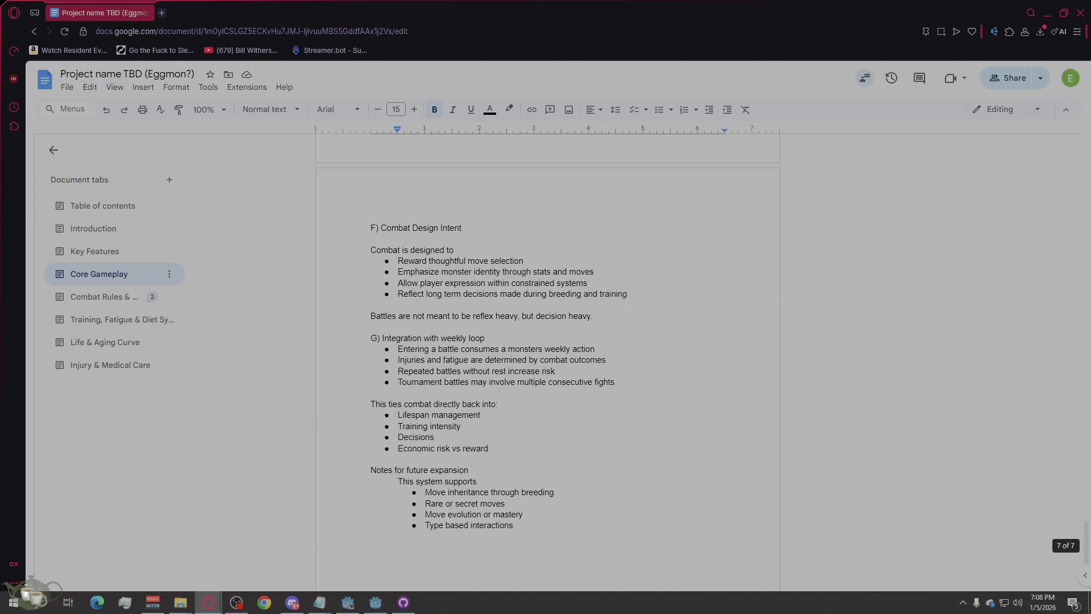
Flip through Introduction, Core Gameplay and Key Features, landing on Injury & Medical Care's severity levels.
{"action": "left_click", "coordinate": [110, 237]}
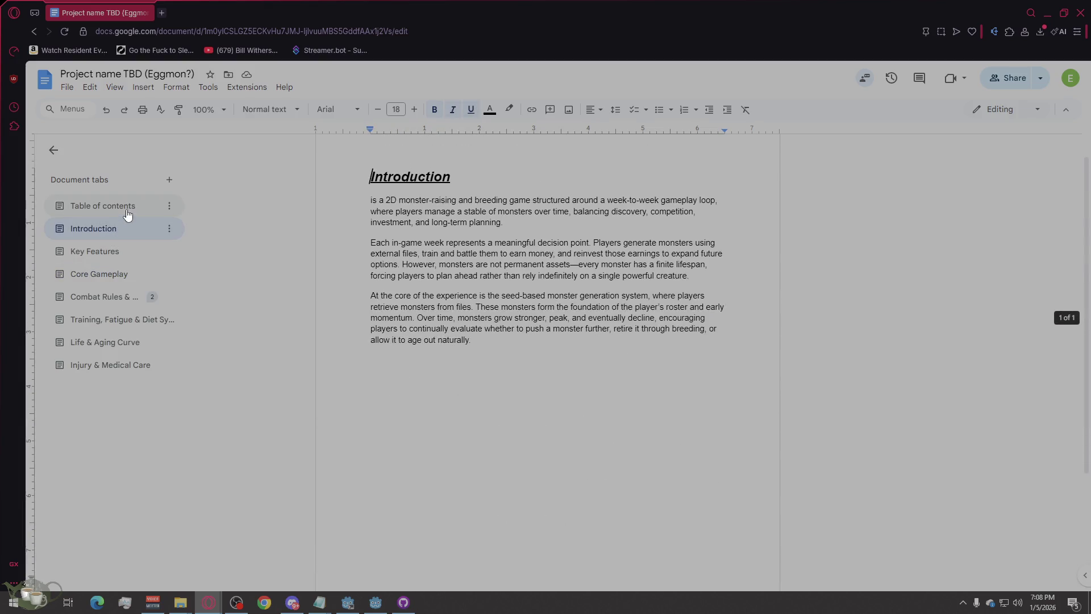
{"action": "left_click", "coordinate": [121, 276]}
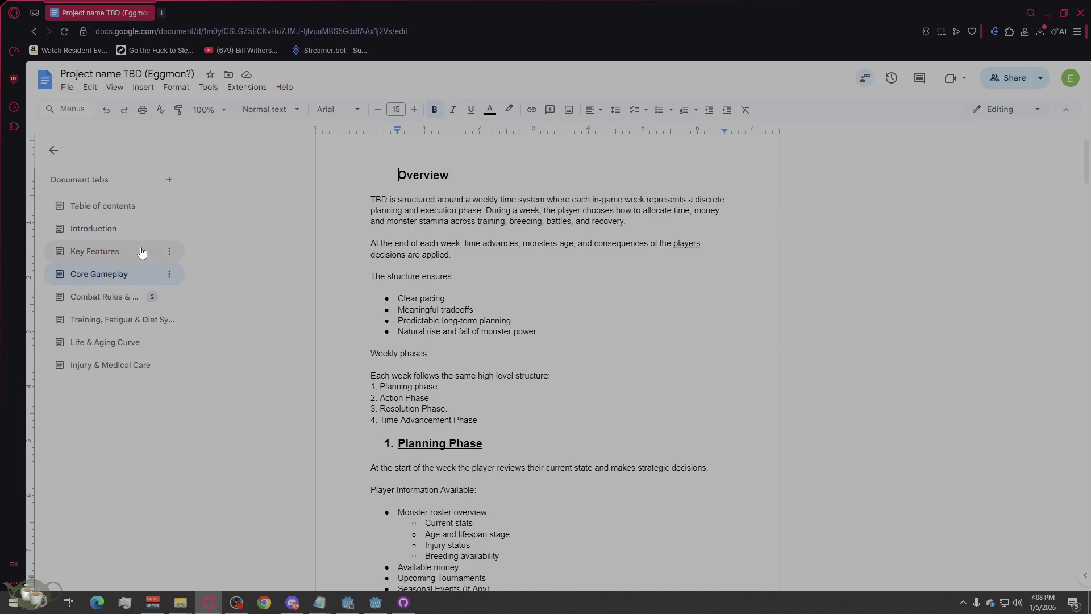
{"action": "left_click", "coordinate": [143, 252]}
{"action": "left_click", "coordinate": [141, 367]}
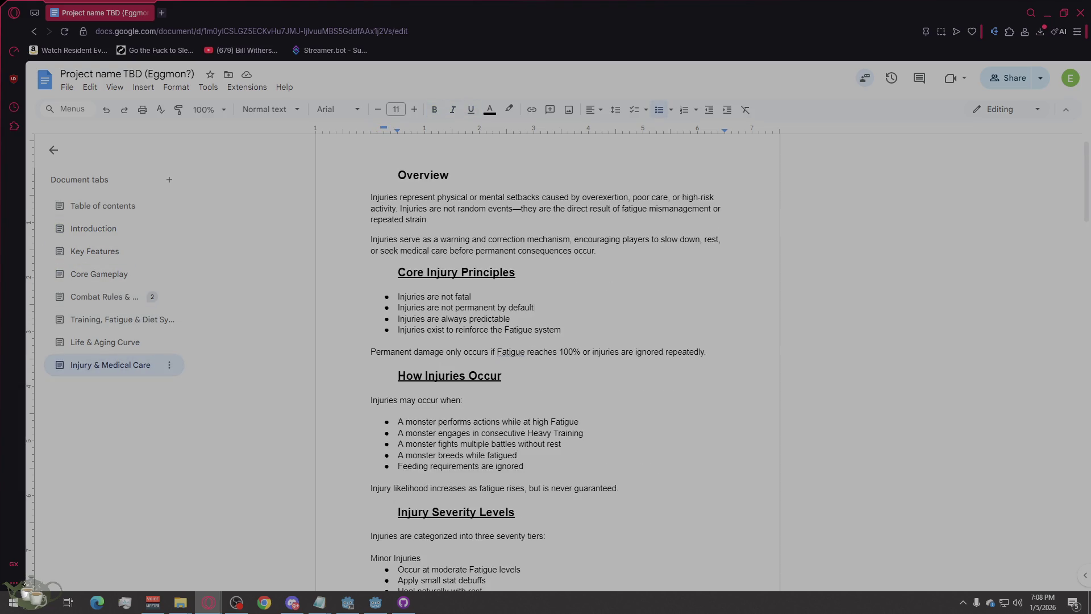
{"action": "scroll", "coordinate": [397, 329], "scroll_direction": "down", "scroll_amount": 5}
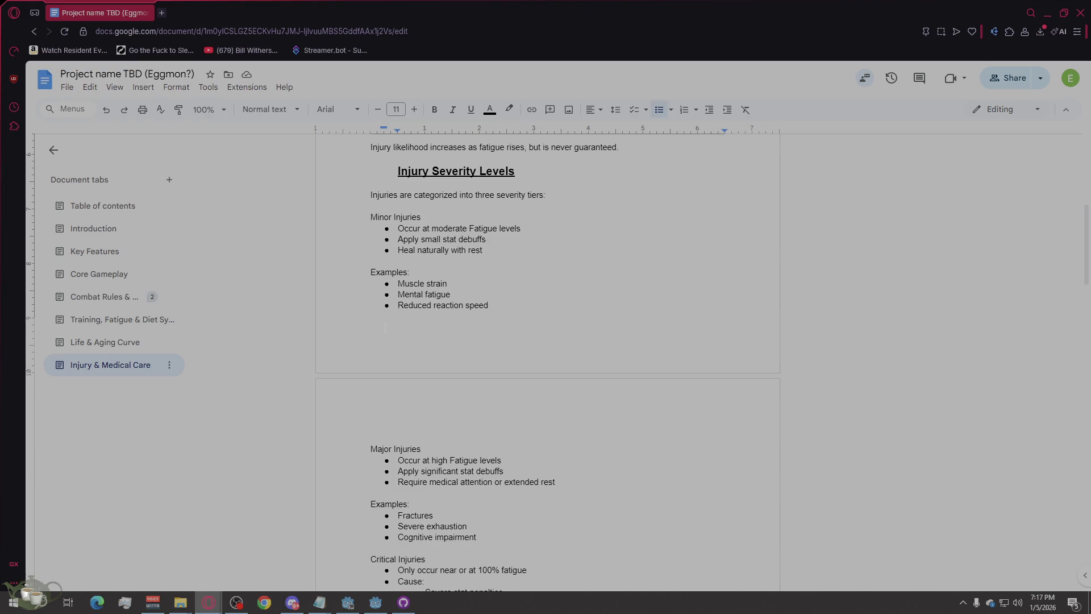
Switch from the Google Docs design document to the Godot editor for the Monsters project.
{"action": "left_click", "coordinate": [375, 602]}
{"action": "right_click", "coordinate": [347, 191]}
Run only the seedscreen scene with Play This Scene to show the Shrine Reader.
{"action": "left_click", "coordinate": [343, 51]}
{"action": "right_click", "coordinate": [347, 50]}
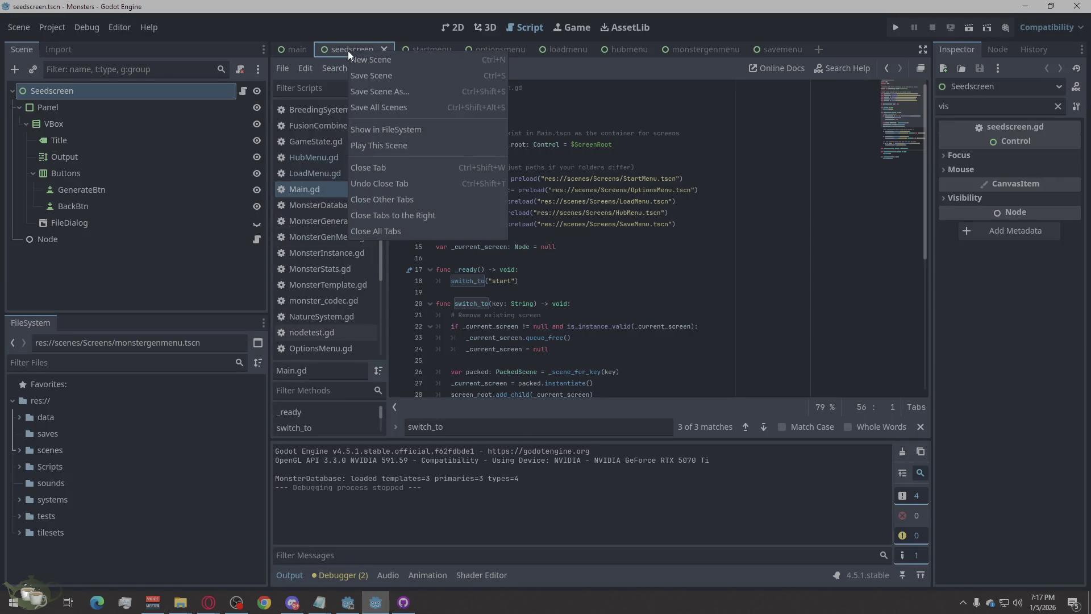
{"action": "left_click", "coordinate": [377, 145]}
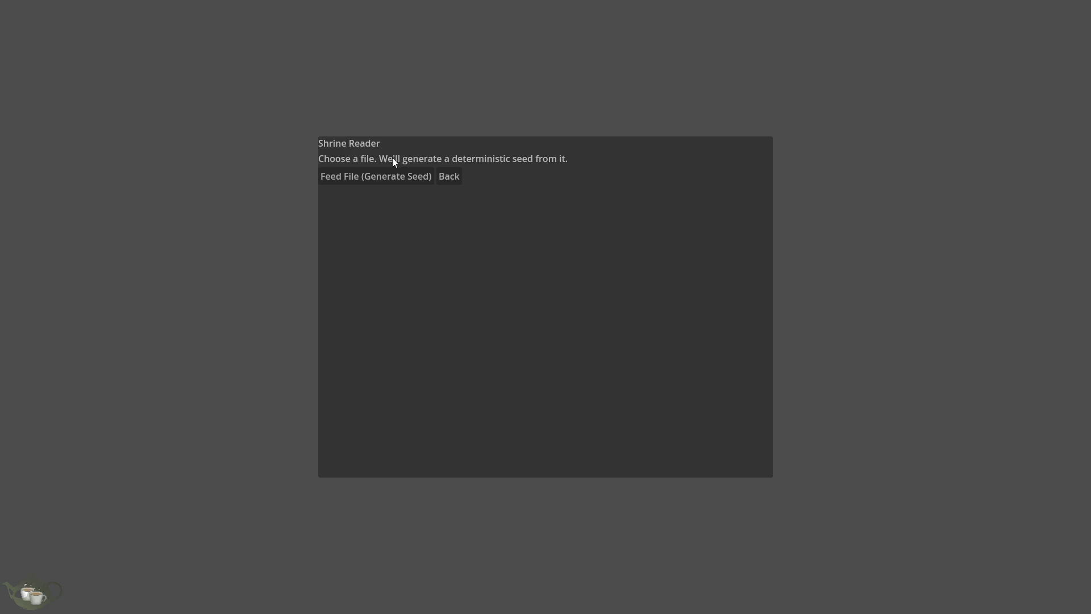
{"action": "left_click", "coordinate": [380, 172]}
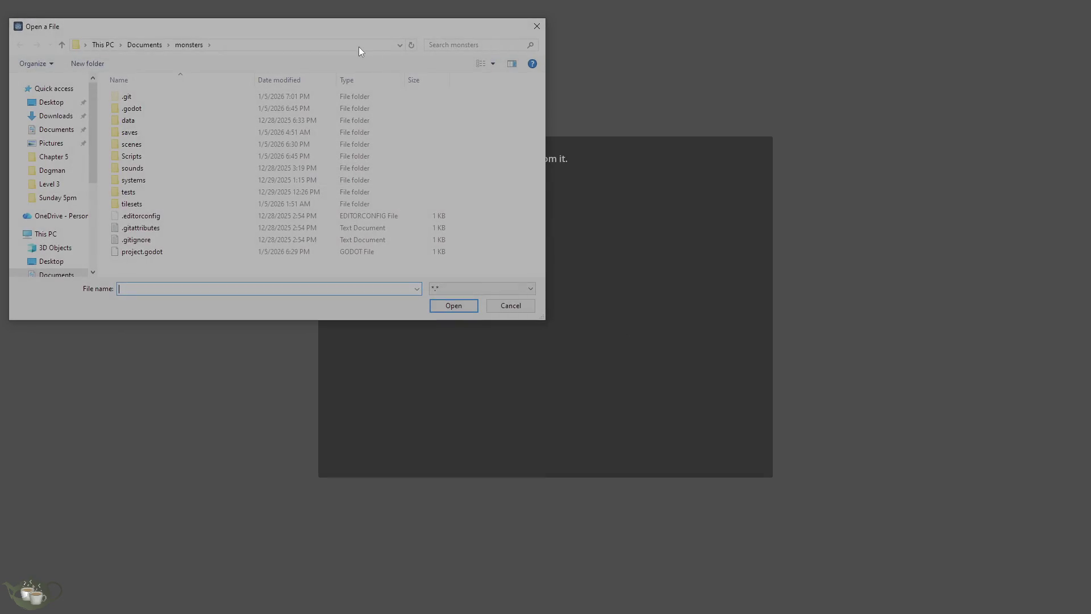
{"action": "left_click_drag", "start_coordinate": [353, 30], "coordinate": [673, 212]}
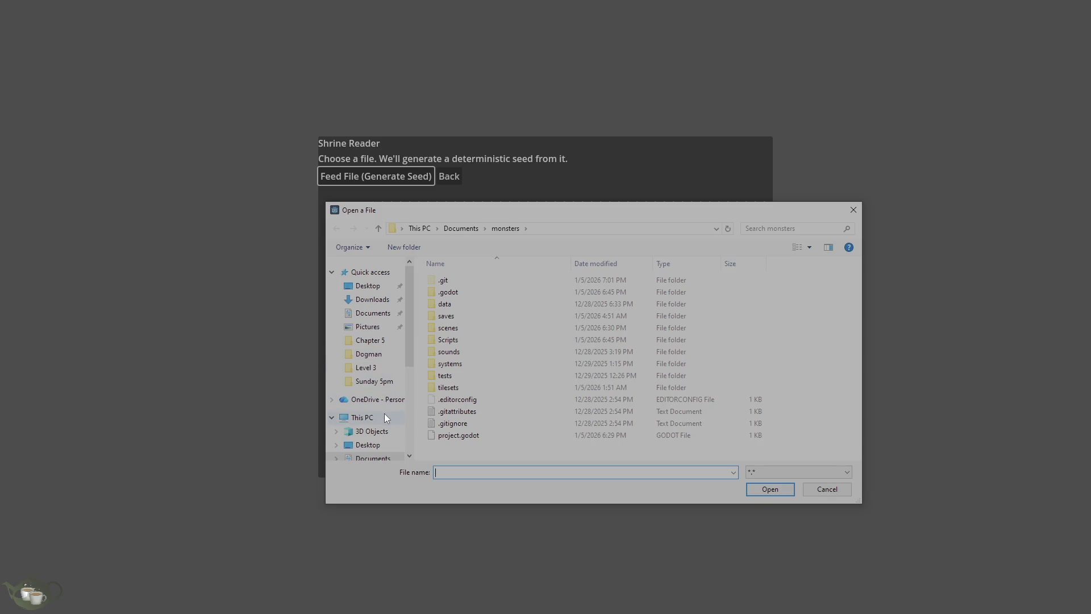
{"action": "left_click", "coordinate": [381, 300]}
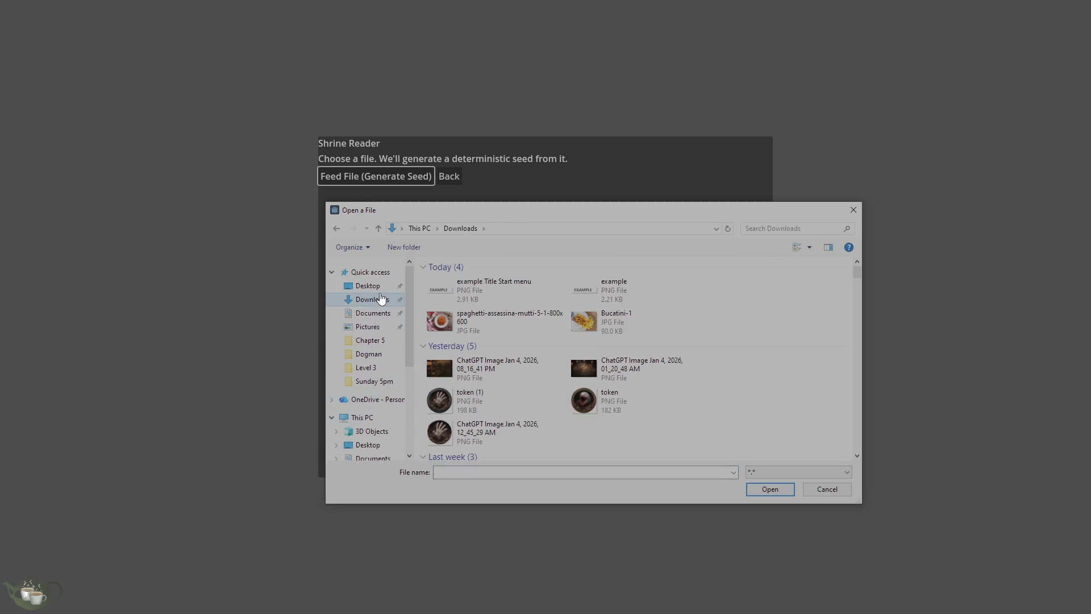
{"action": "left_click", "coordinate": [497, 328]}
{"action": "left_click", "coordinate": [575, 325]}
{"action": "double_click", "coordinate": [490, 326]}
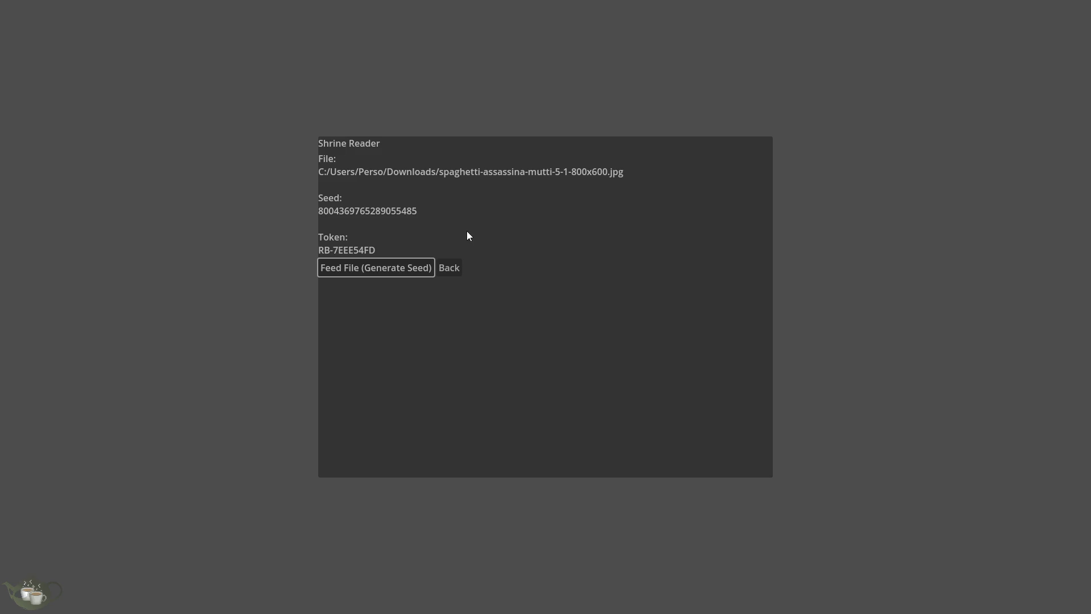
{"action": "left_click", "coordinate": [453, 265]}
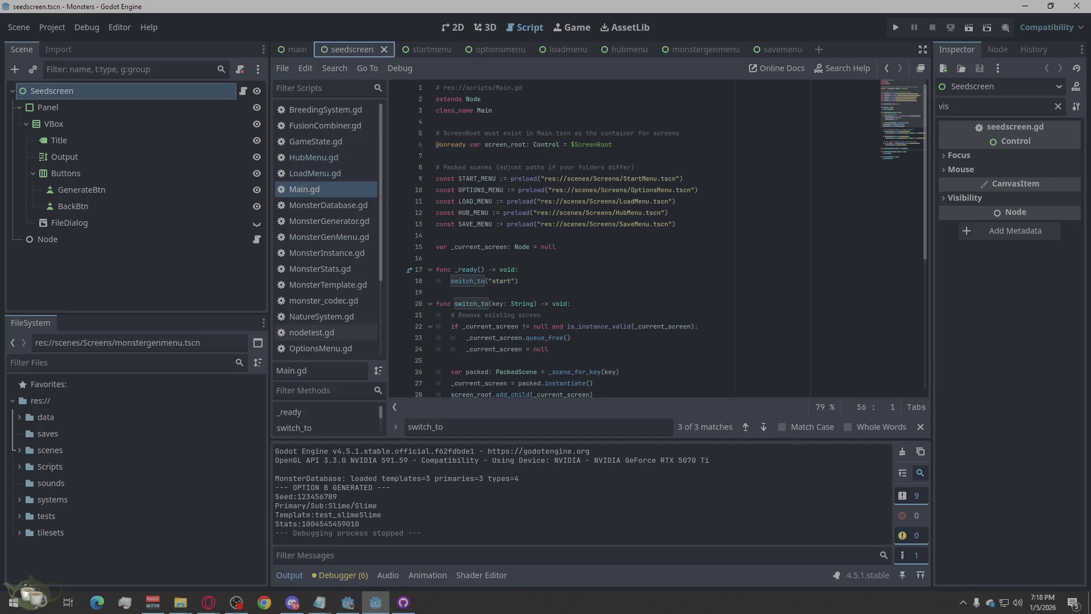
Run the full Monsters project and open its Load Game screen from the main menu.
{"action": "left_click", "coordinate": [209, 602]}
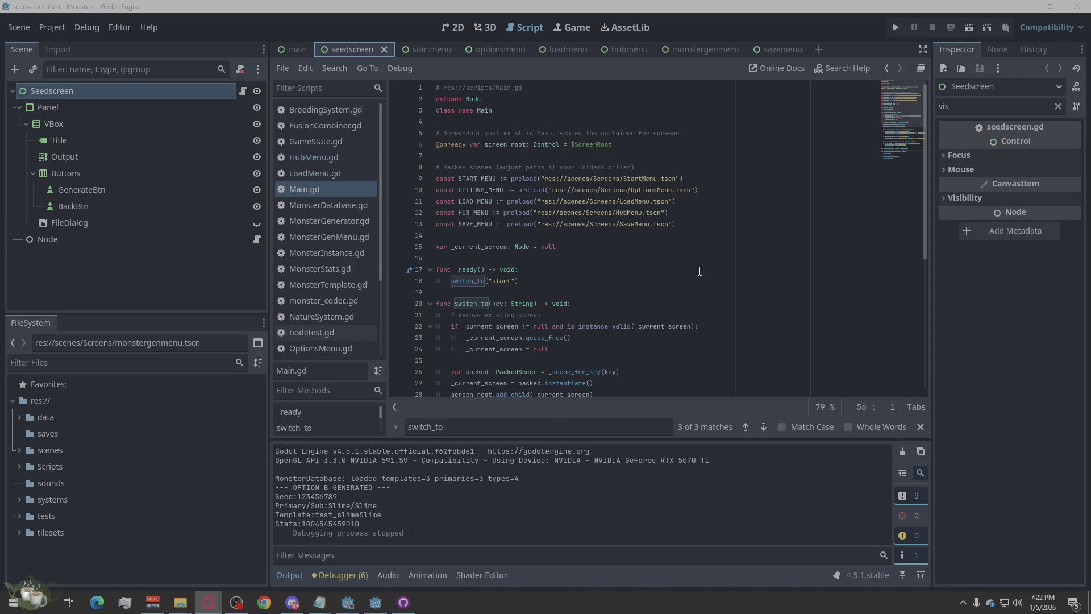
{"action": "left_click", "coordinate": [898, 28]}
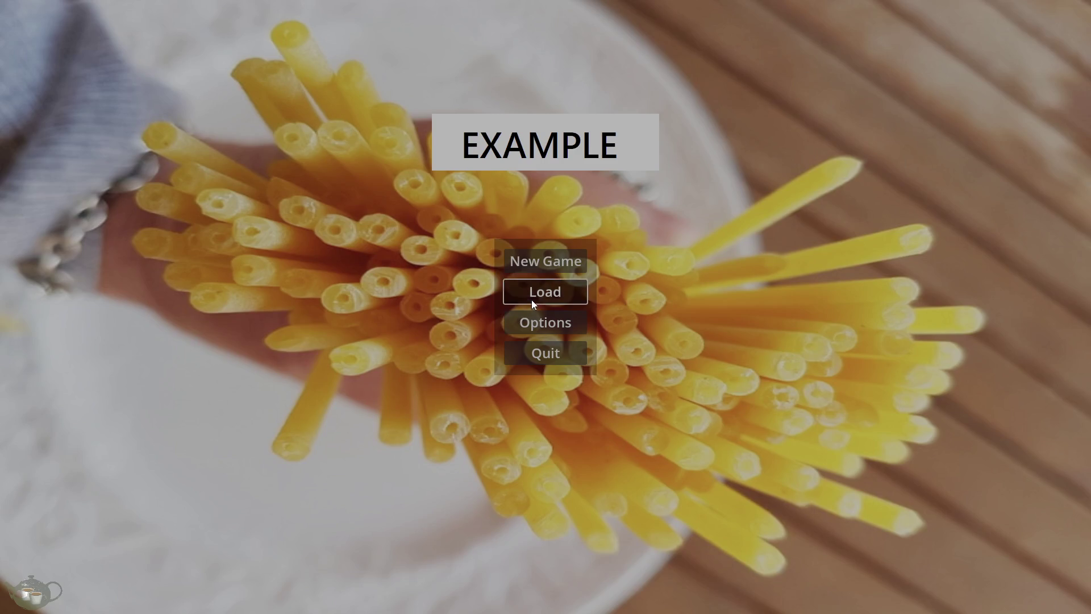
{"action": "left_click", "coordinate": [532, 298]}
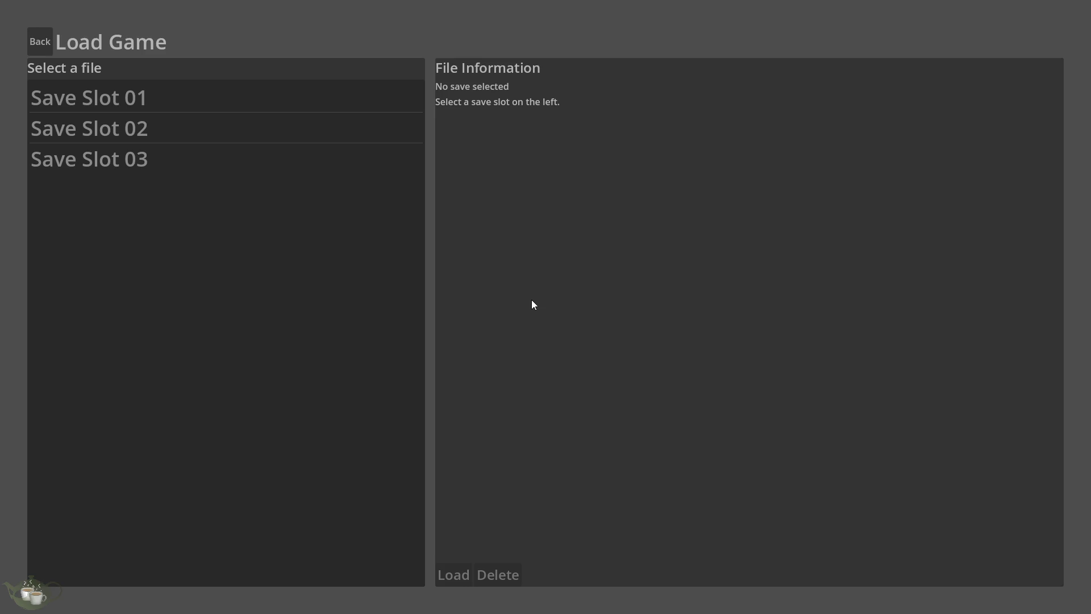